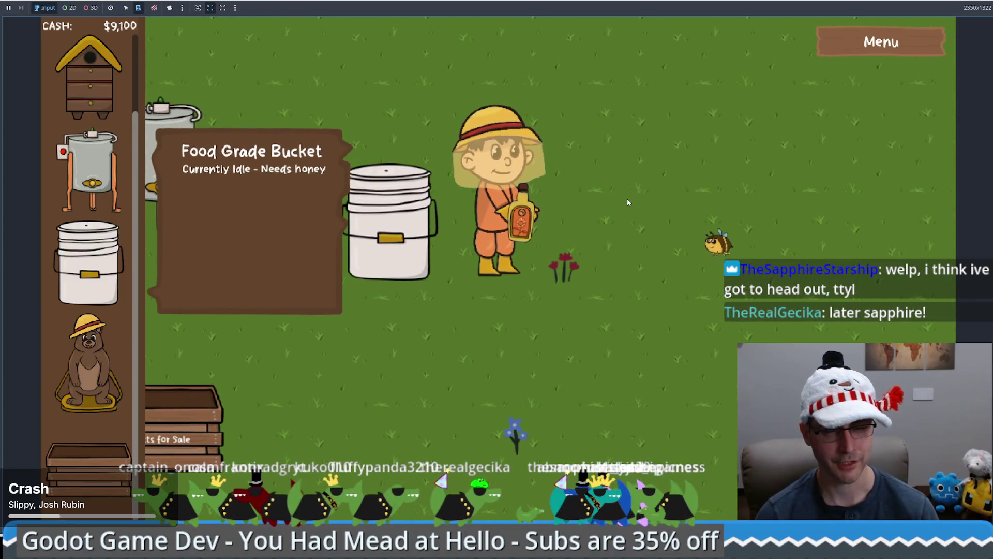
Walk the beekeeper down-left to the Products for Sale crate until Sell Mead appears
key("a")
key("s")
key("a")
key("s")
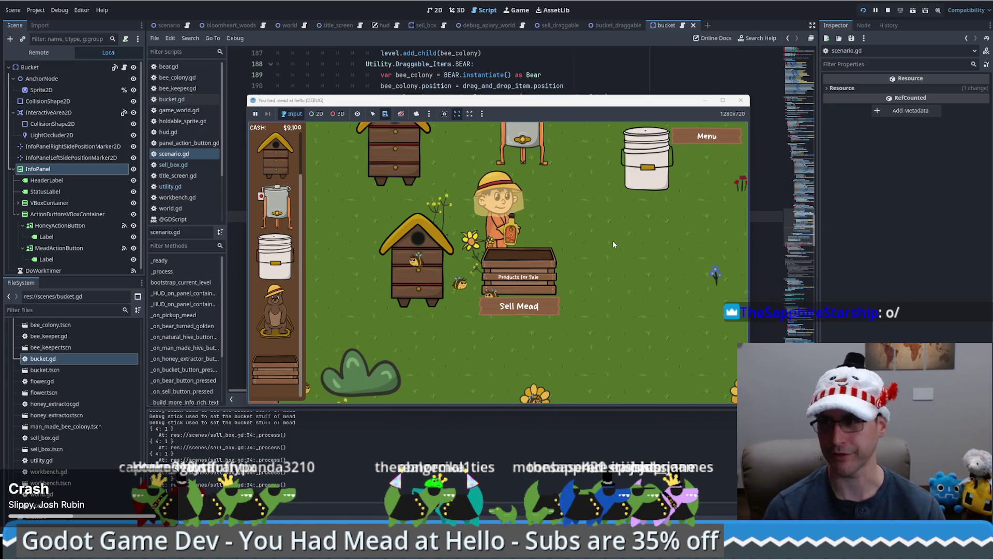
Move the game window aside and open the SellBox scene's sell_box.gd script
mouse_move(541, 104)
left_mouse_down()
mouse_move(532, 114)
mouse_move(620, 102)
mouse_move(525, 94)
left_mouse_up()
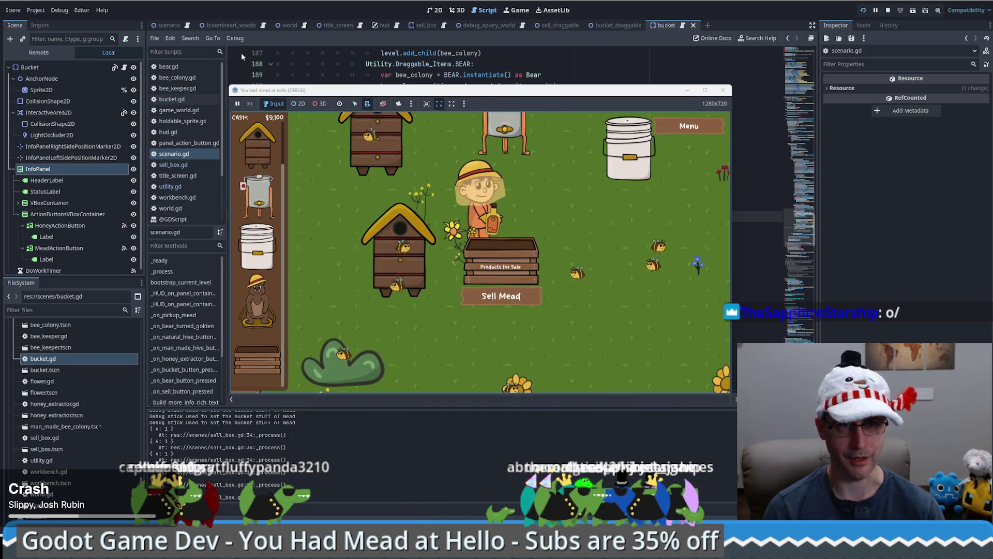
left_click(428, 26)
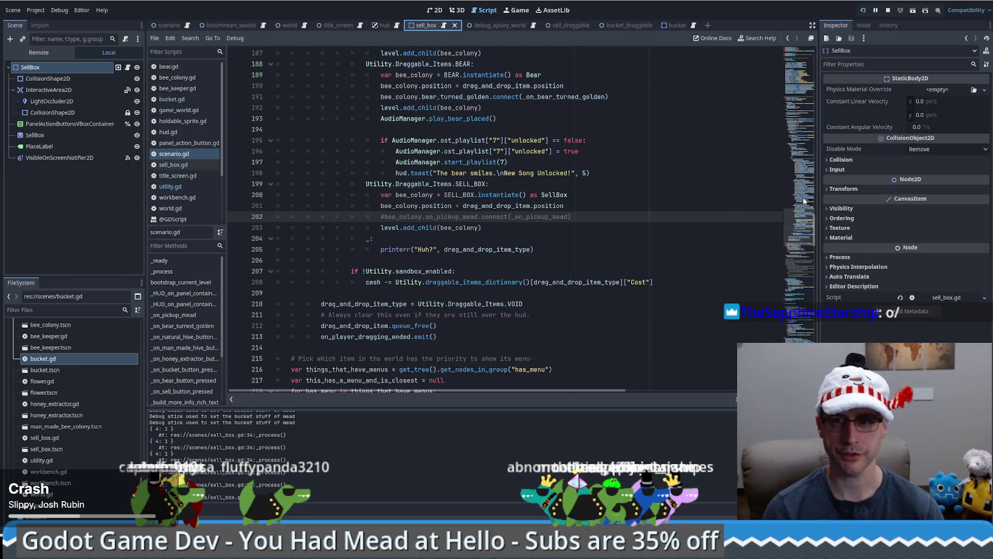
left_click(445, 27)
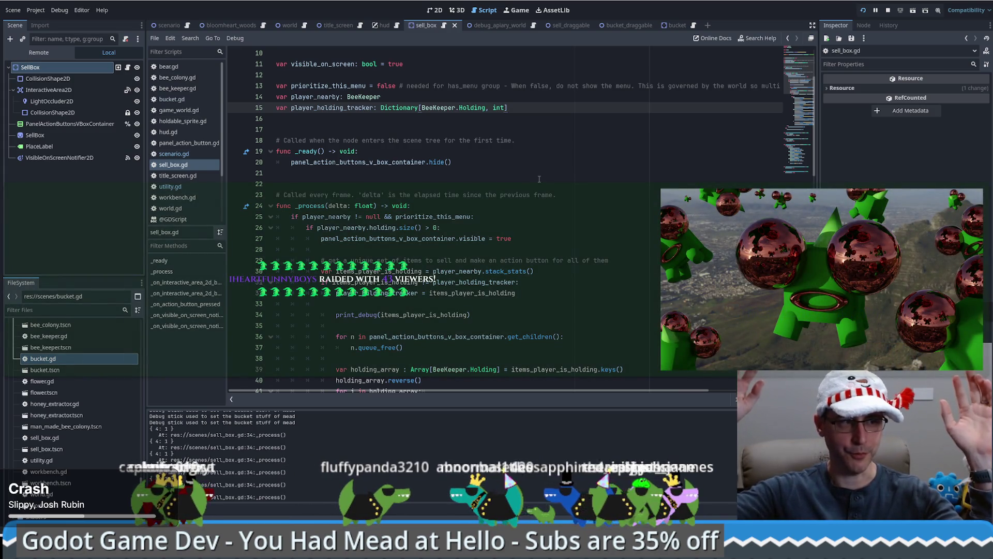
Return the game to its title screen, start a New Game and place a beehive beside the beekeeper
left_click(516, 11)
key("Escape")
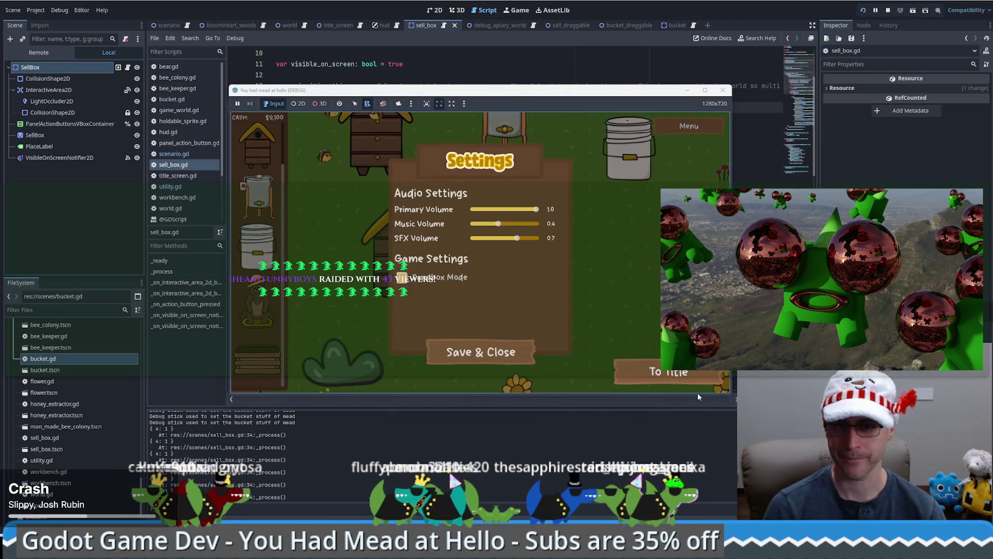
left_click(682, 379)
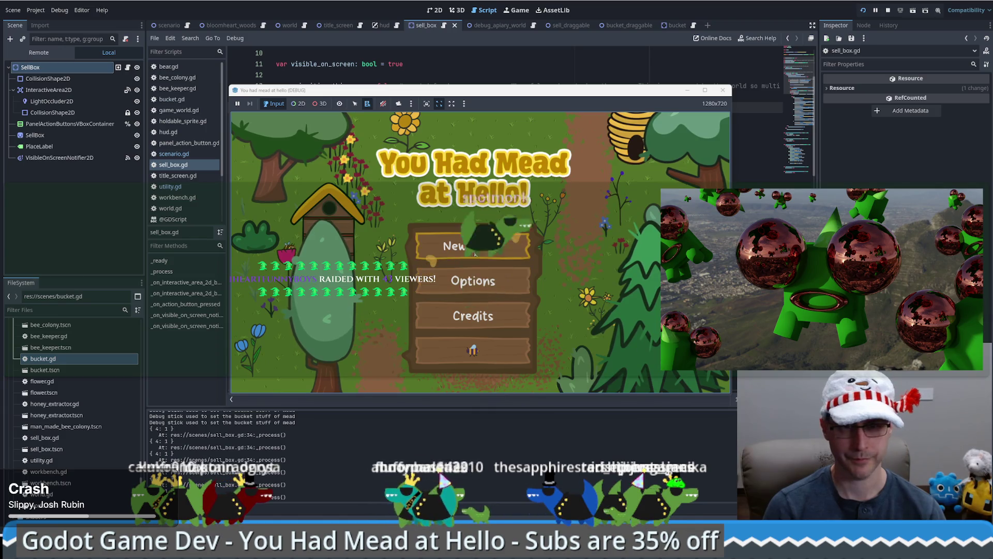
left_click(465, 246)
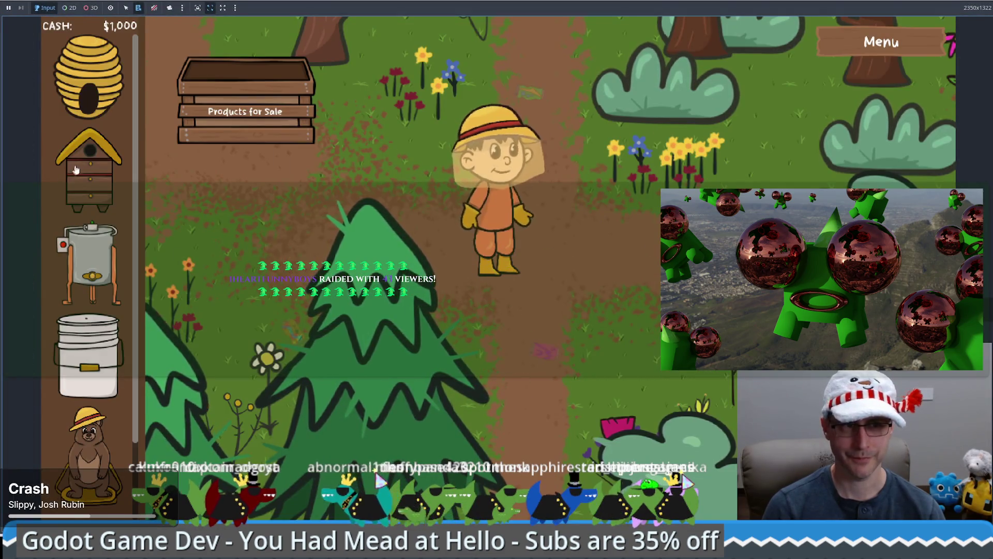
mouse_move(76, 170)
left_mouse_down()
mouse_move(604, 289)
mouse_move(597, 301)
left_mouse_up()
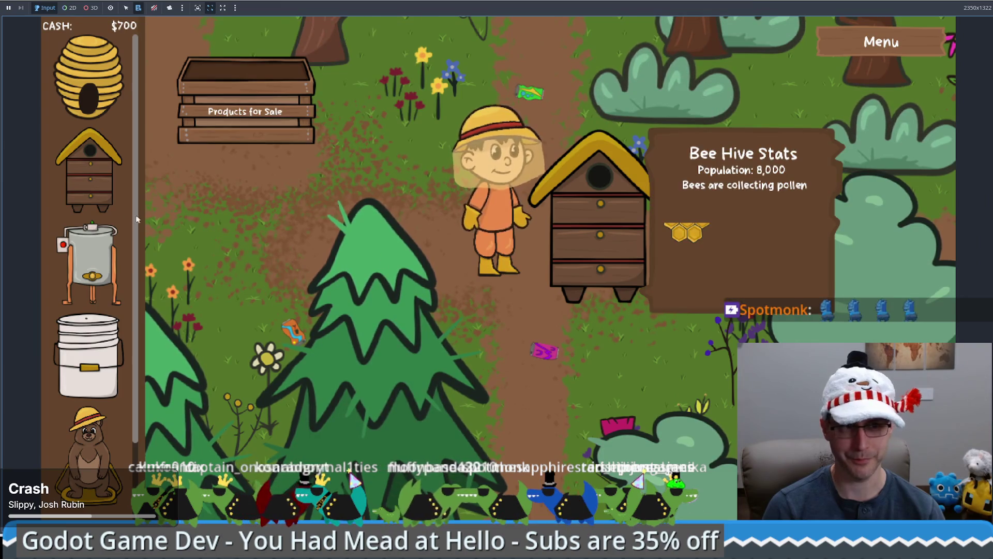
Place a second beehive near the top and drag another beehive onto the lower map
left_click_drag(247, 165, 507, 94)
mouse_move(88, 207)
left_mouse_down()
mouse_move(171, 337)
mouse_move(248, 430)
mouse_move(264, 456)
mouse_move(253, 457)
left_mouse_up()
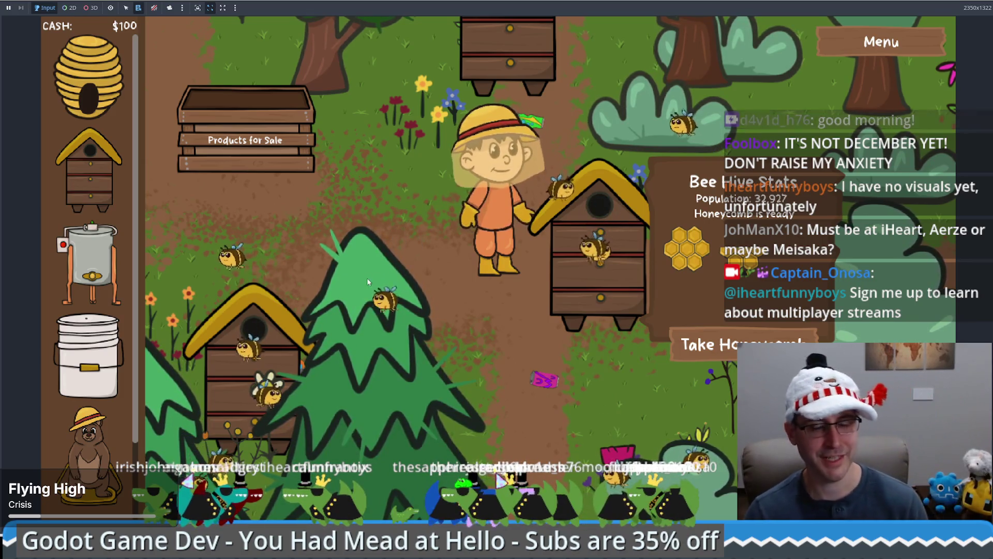
left_click(511, 330)
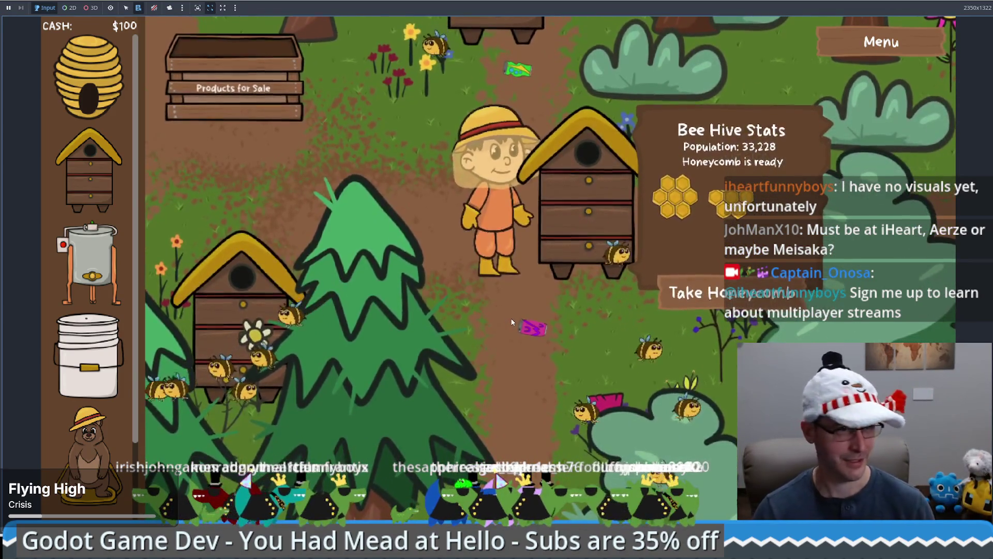
left_click(463, 170)
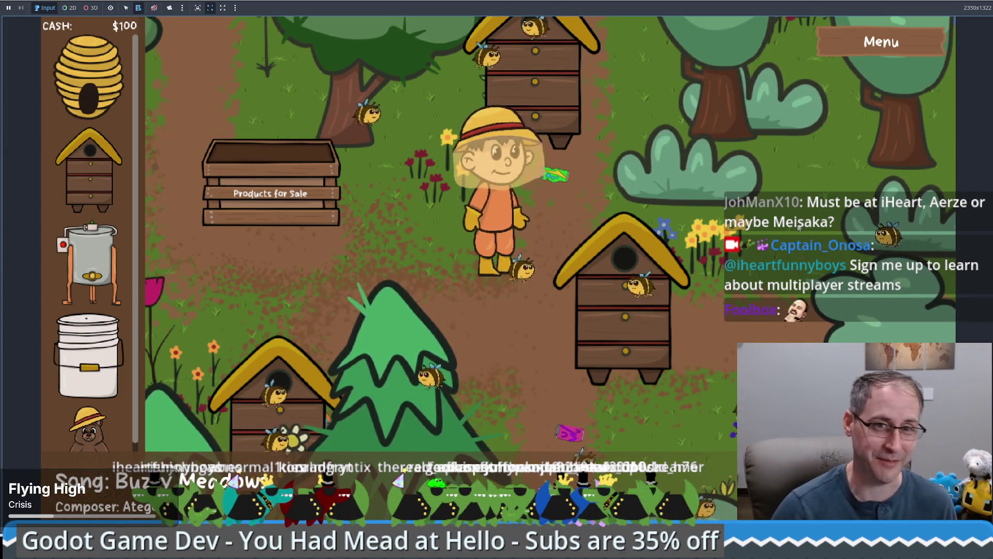
left_click(464, 304)
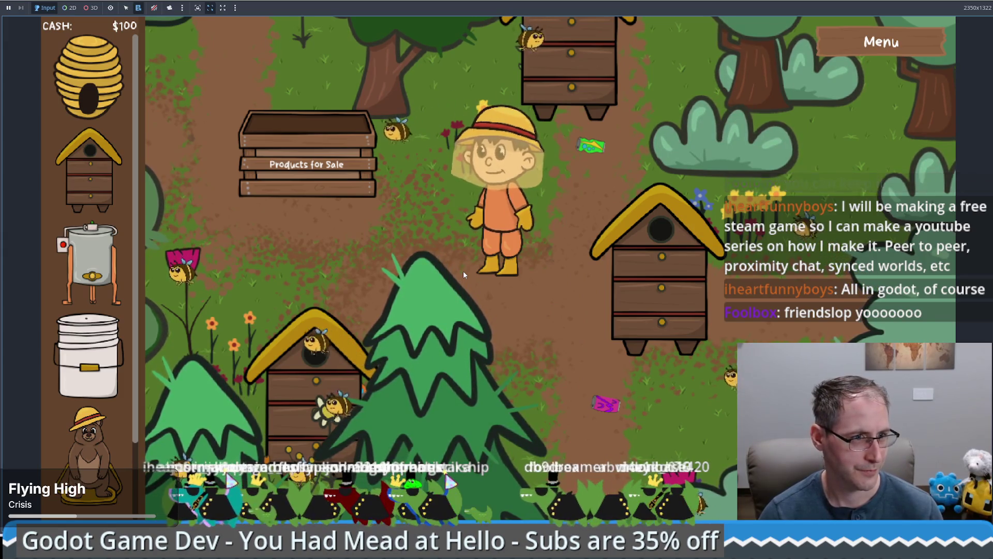
key("w")
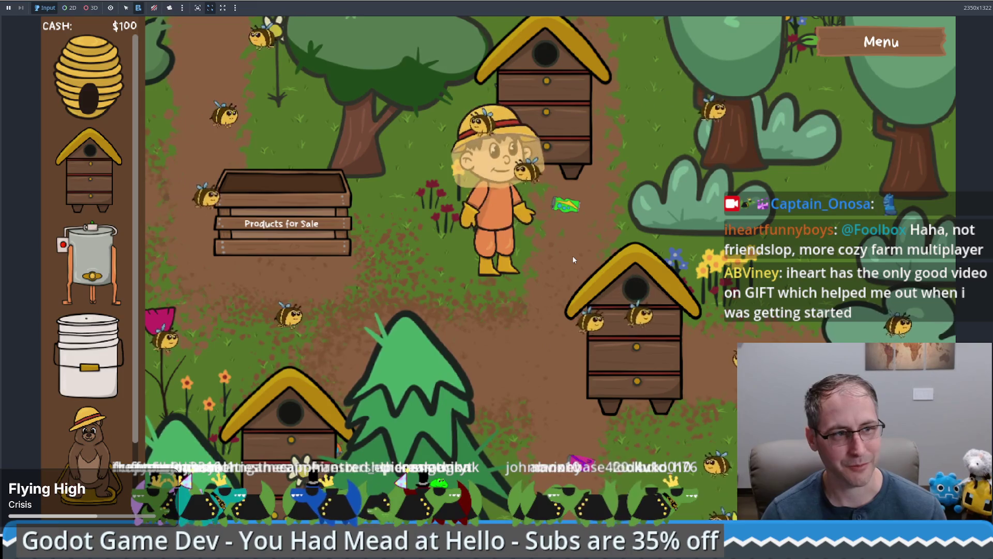
Walk the beekeeper among the hives to the one with a ready honeycomb
key("w")
key("d")
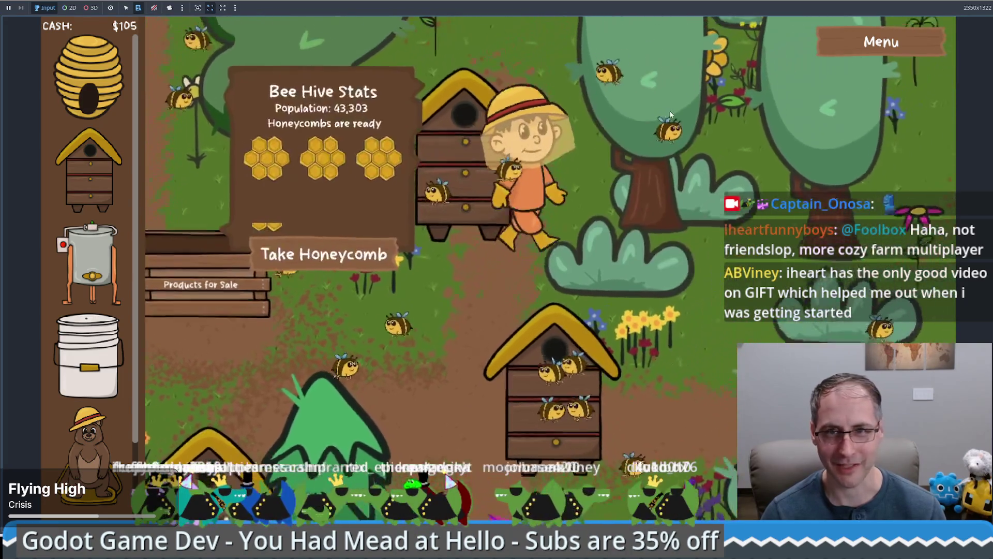
key("a")
key("s")
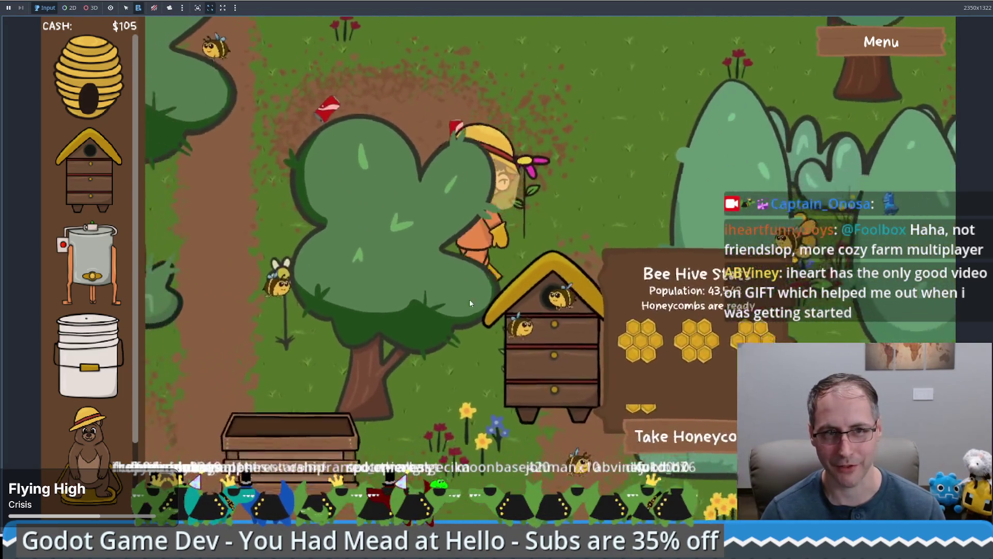
key("s")
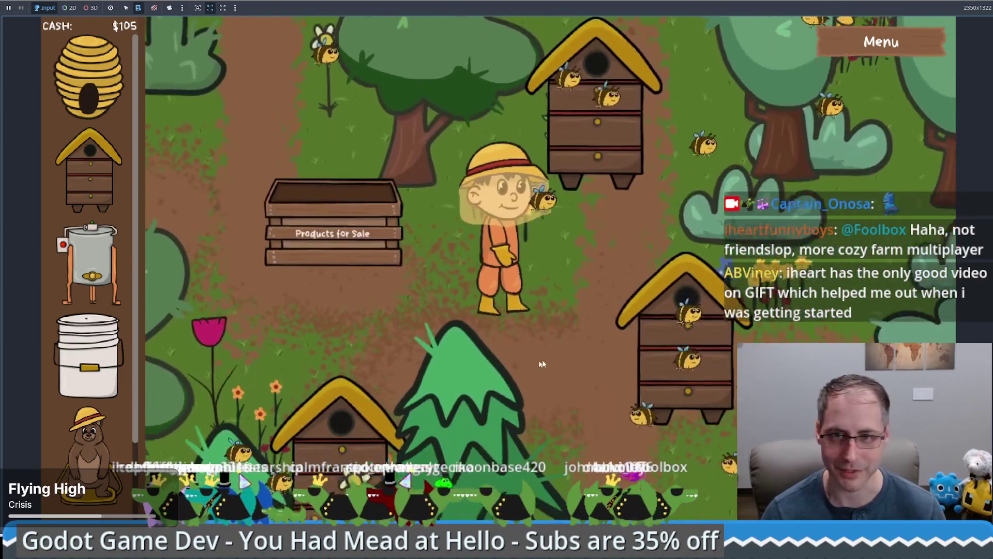
key("w")
key("d")
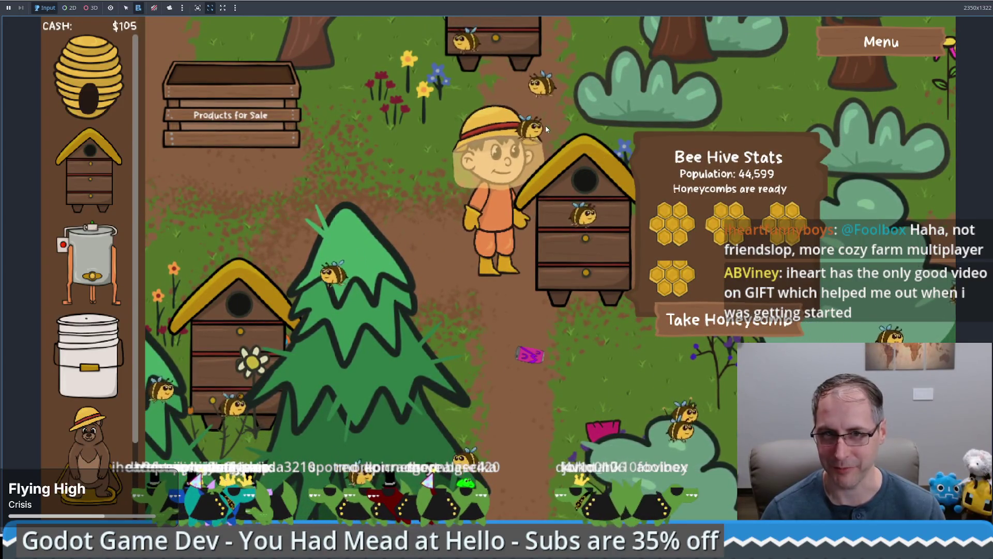
key("w")
key("a")
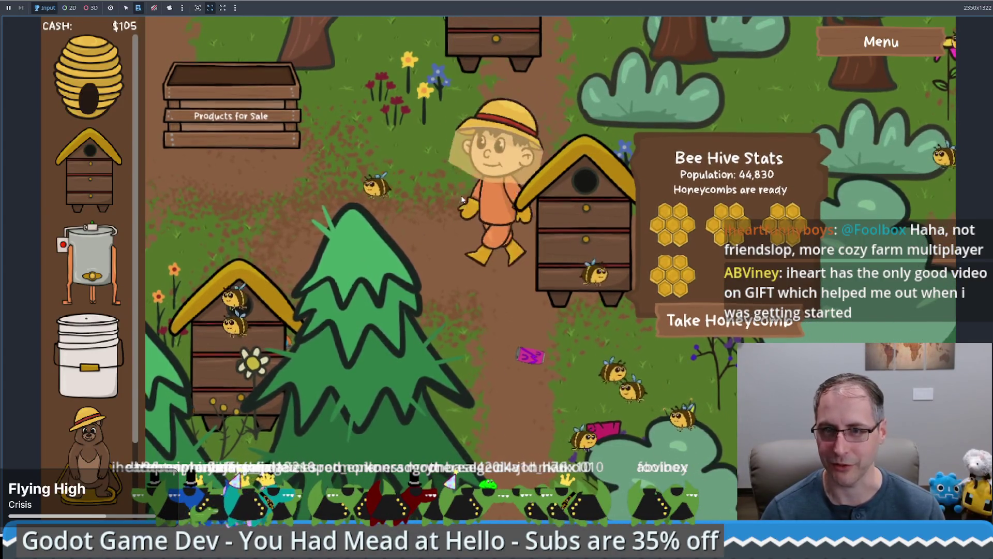
key("s")
key("d")
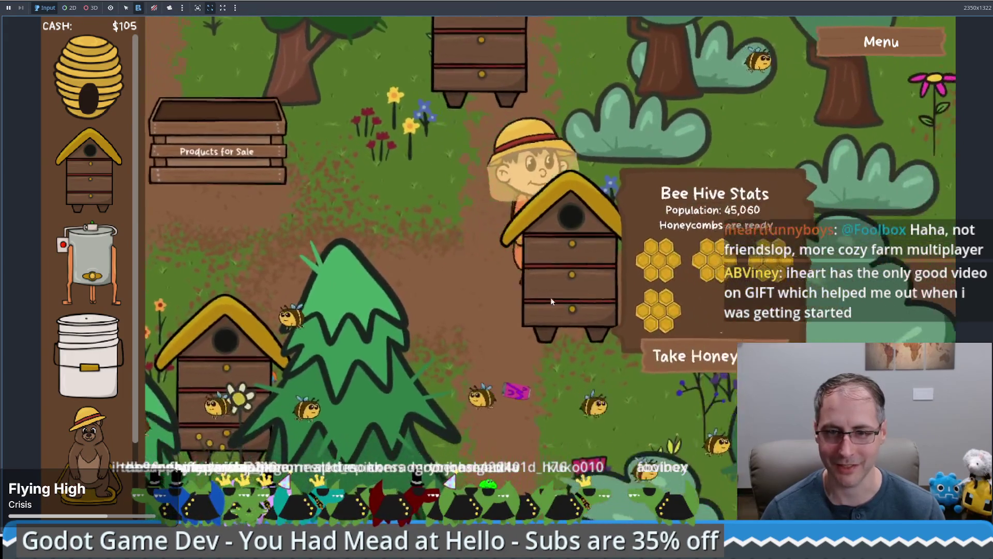
key("w")
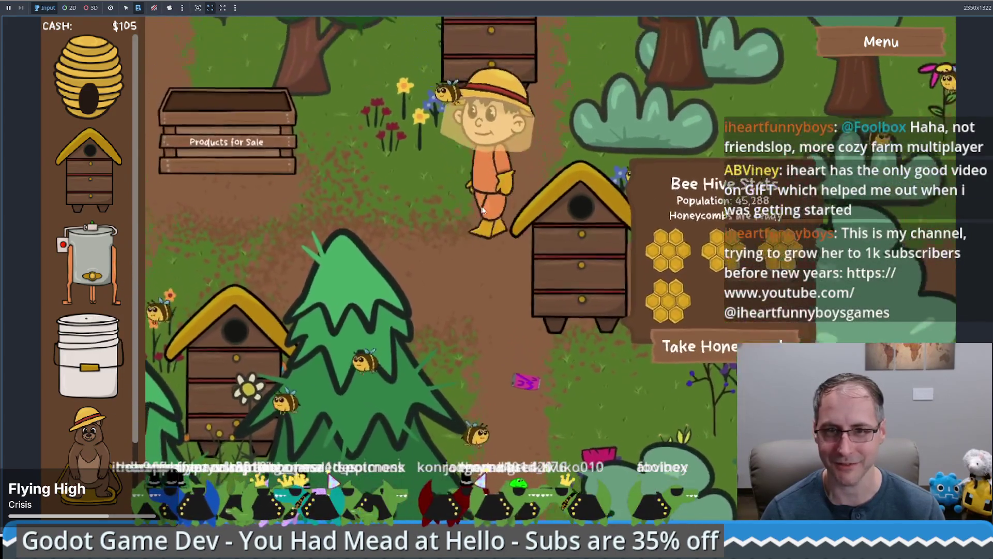
key("s")
key("d")
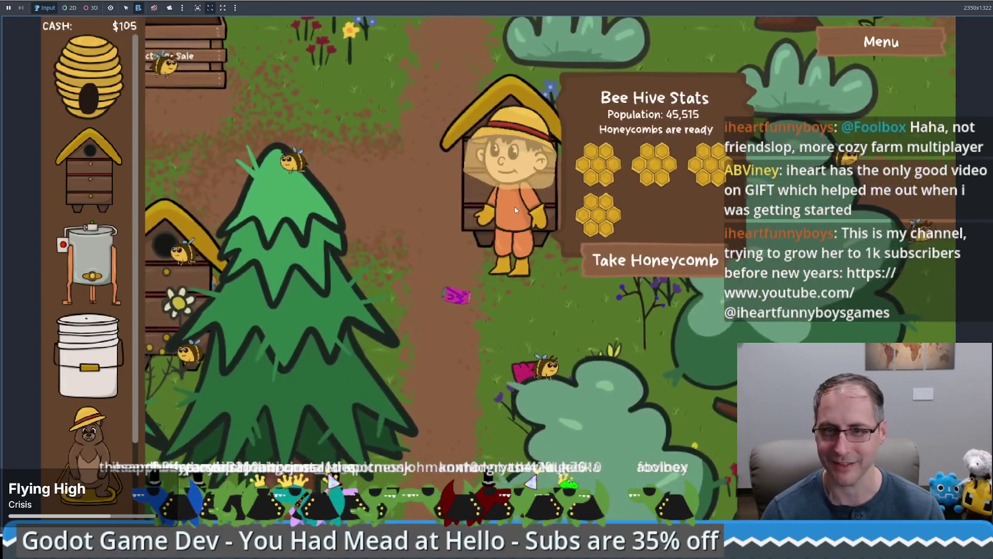
Take a honeycomb from the hive and sell it at the Products for Sale stand for $50
left_click(621, 258)
key("a")
key("w")
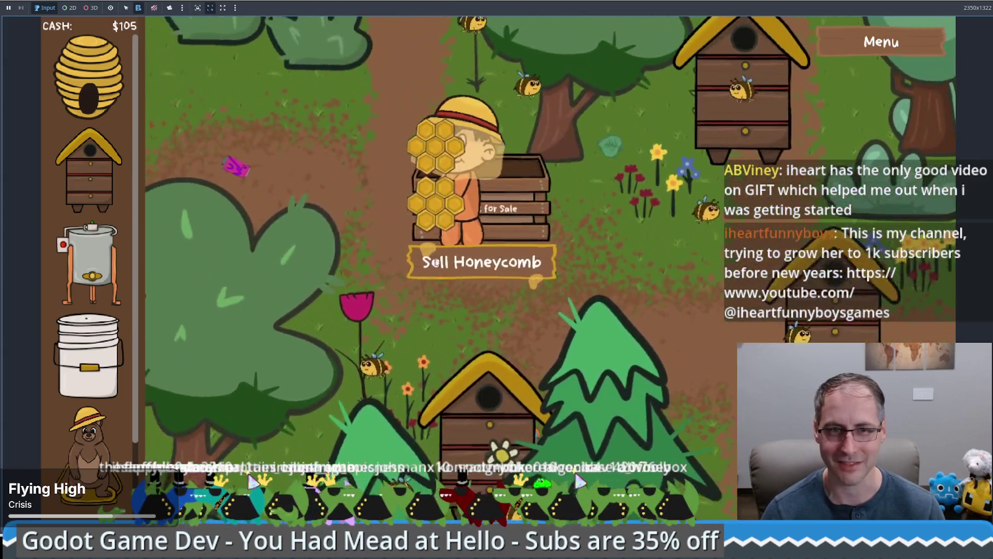
left_click(371, 169)
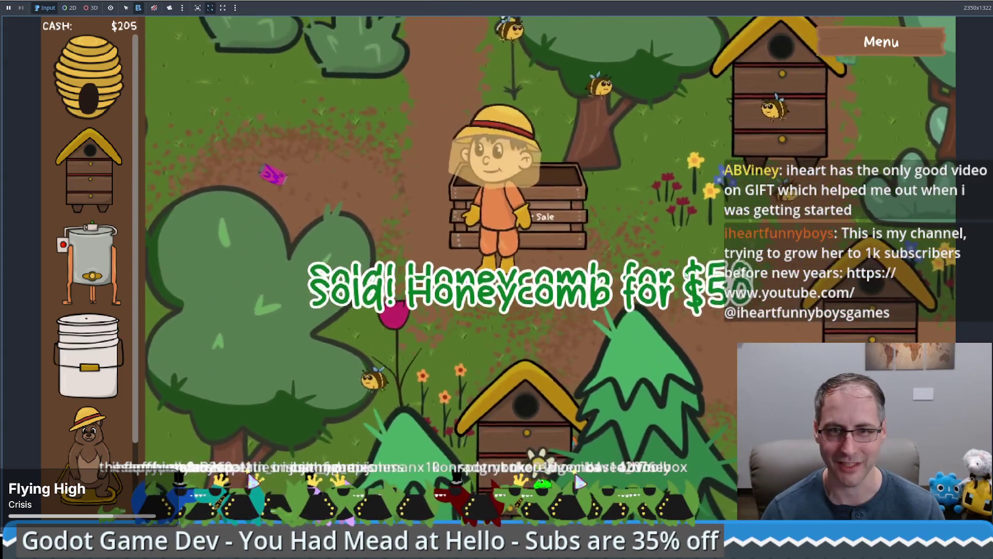
Take and sell a second honeycomb, bringing cash to $355
key("d")
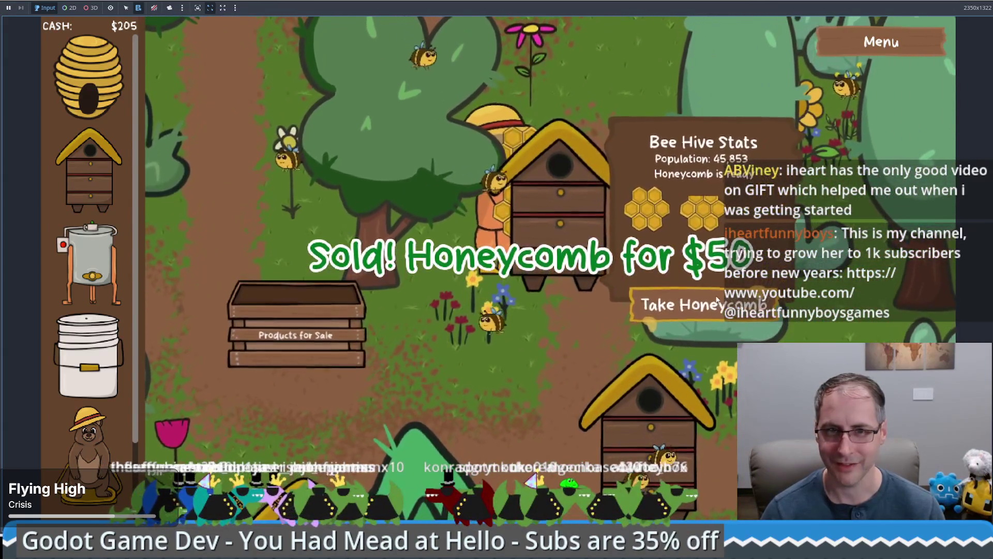
left_click(678, 306)
key("a")
left_click(396, 324)
key("a")
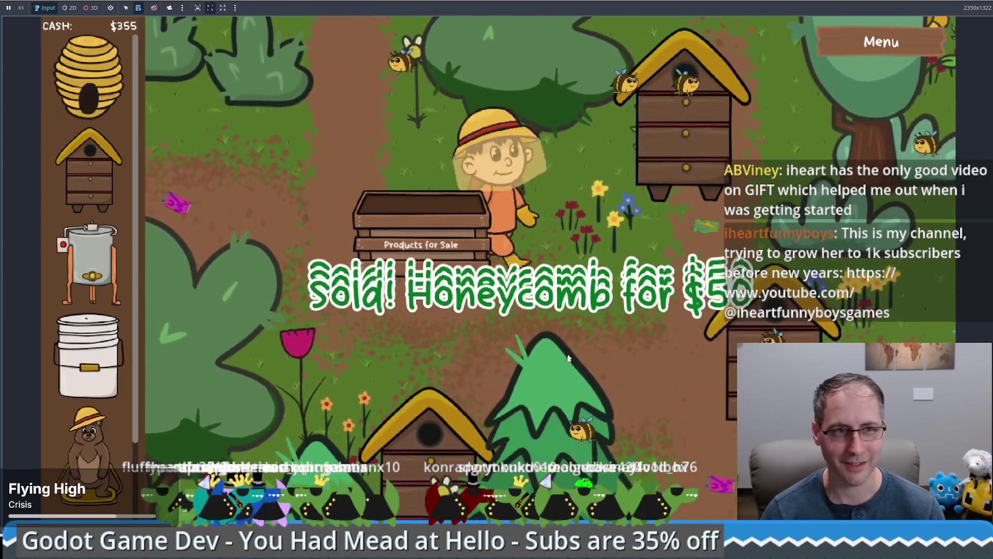
key("d")
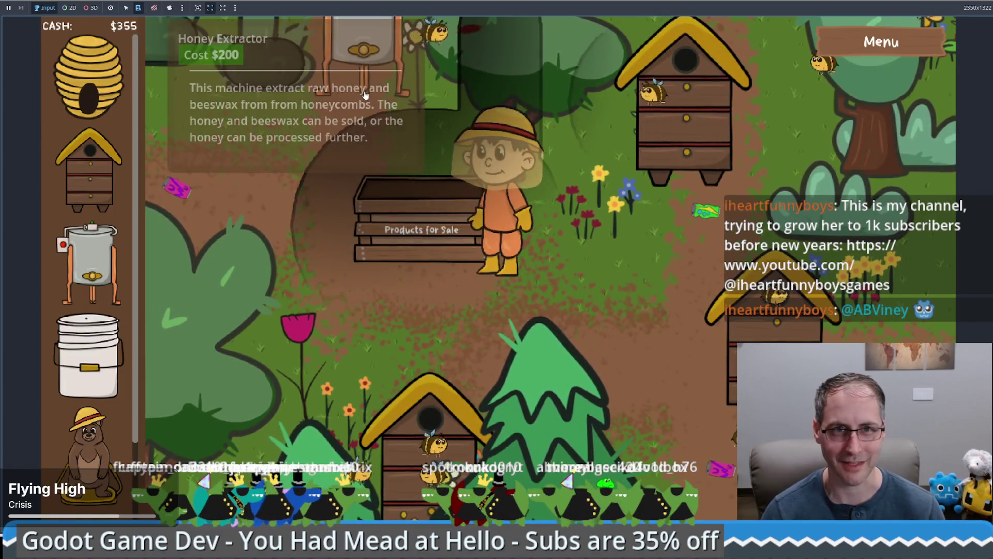
Place a $200 honey extractor near the top left and take the ready honeycombs from the lower hive
left_click_drag(118, 239, 354, 51)
key("w")
key("d")
key("s")
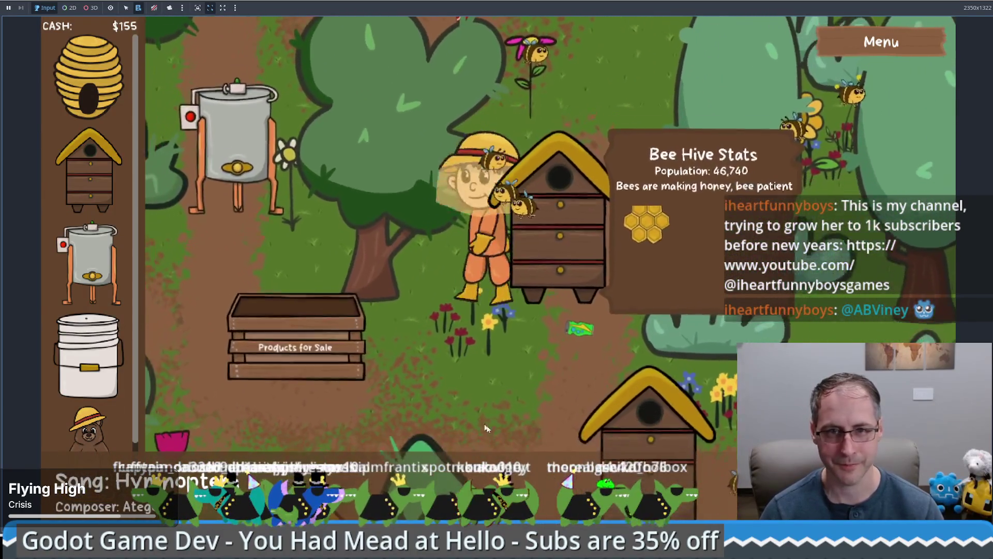
key("a")
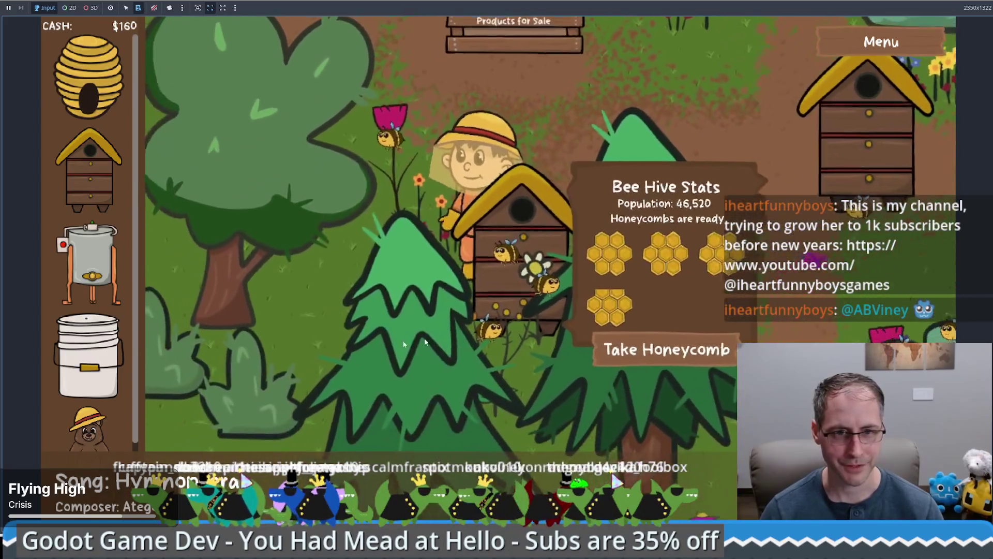
left_click(640, 343)
Carry the honeycombs to the extractor and load one to start extracting honey
key("w")
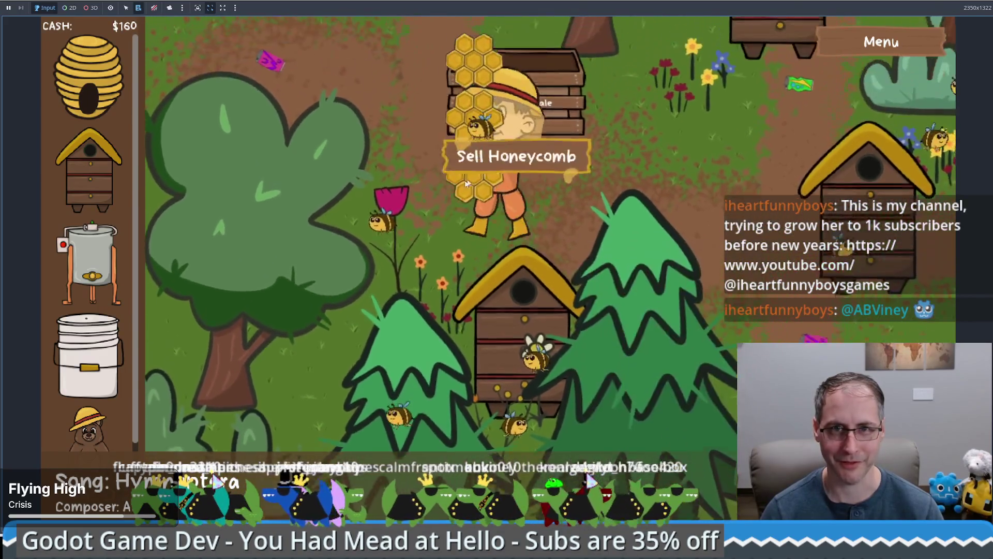
key("a")
key("w")
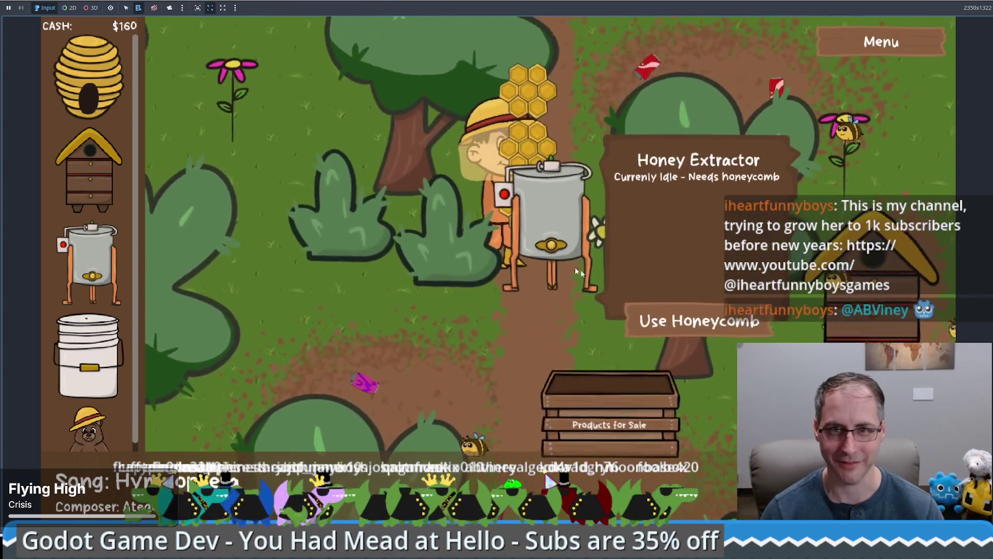
left_click(676, 331)
left_click(676, 331)
key("s")
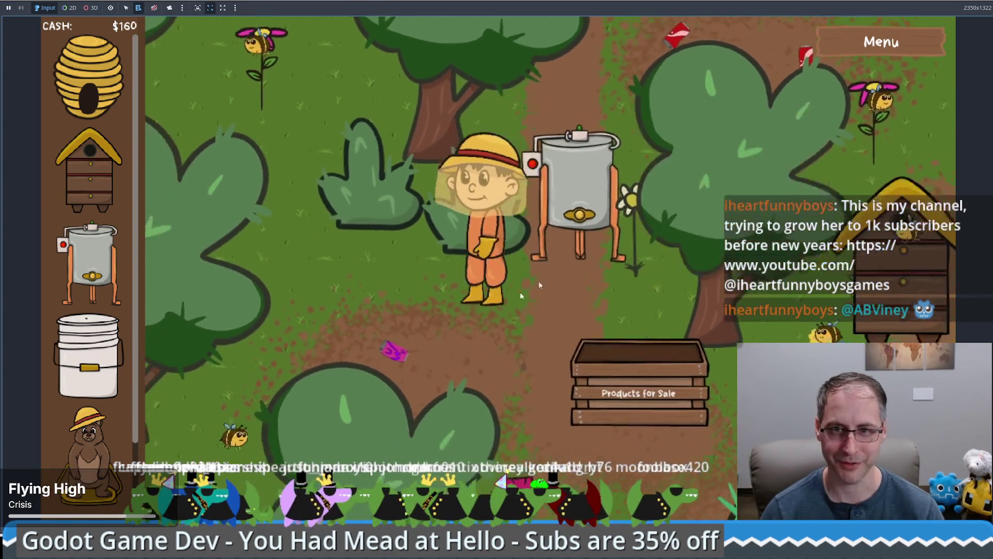
key("w")
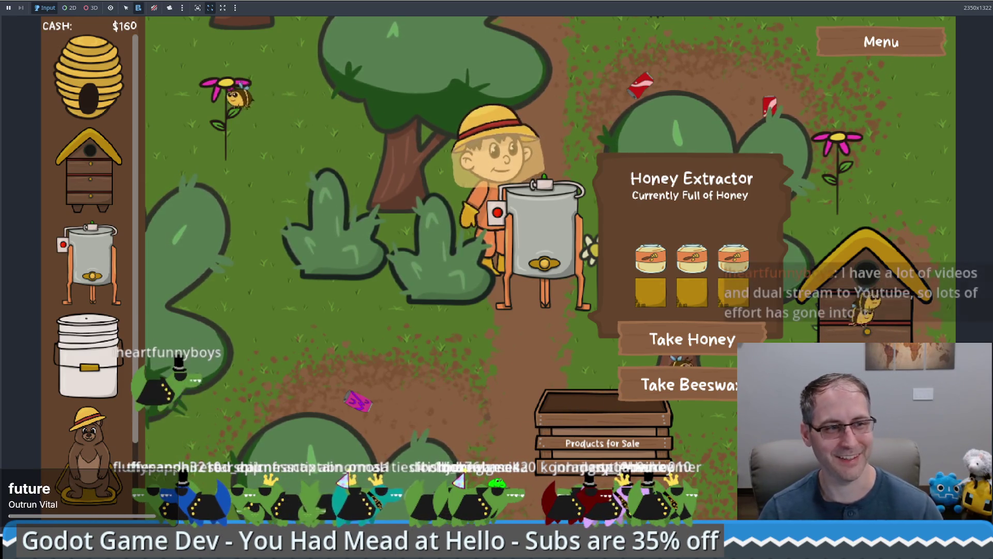
Walk the beekeeper up beside the honey extractor and take its three honey jars
left_click(397, 300)
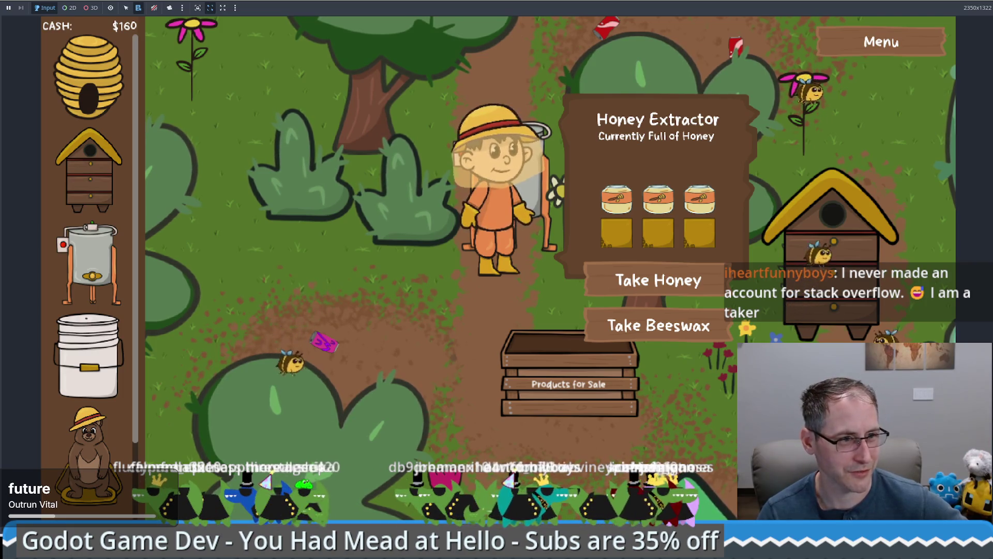
key("Up")
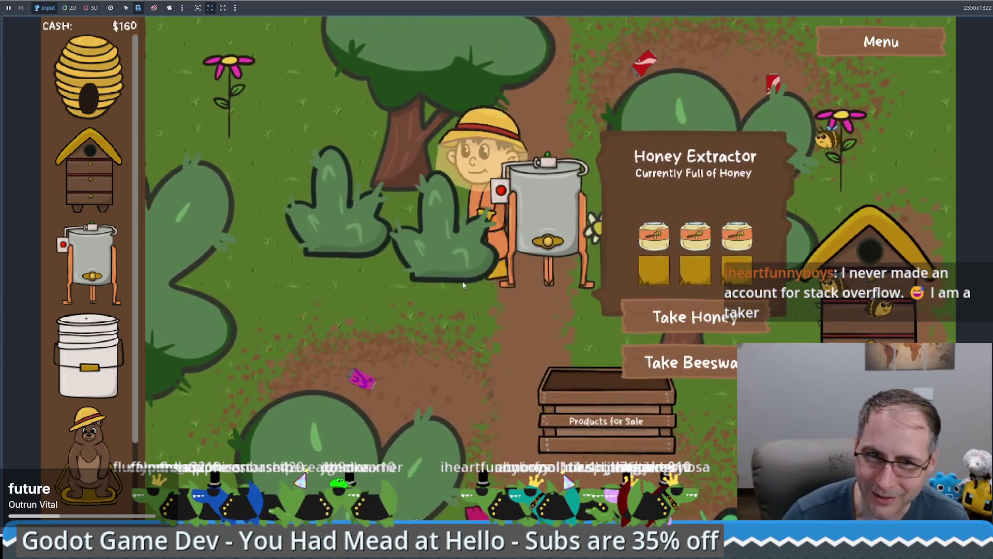
key("Left")
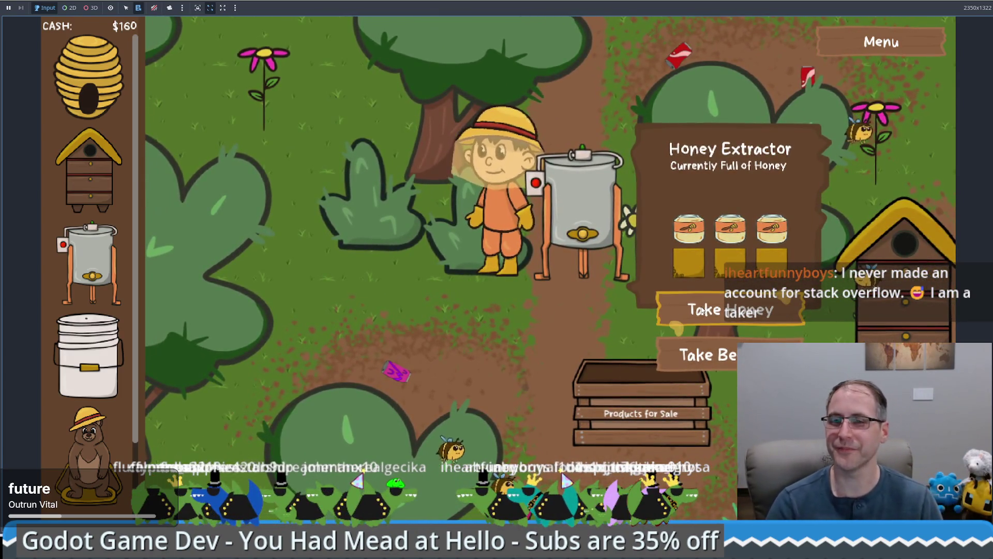
left_click(702, 310)
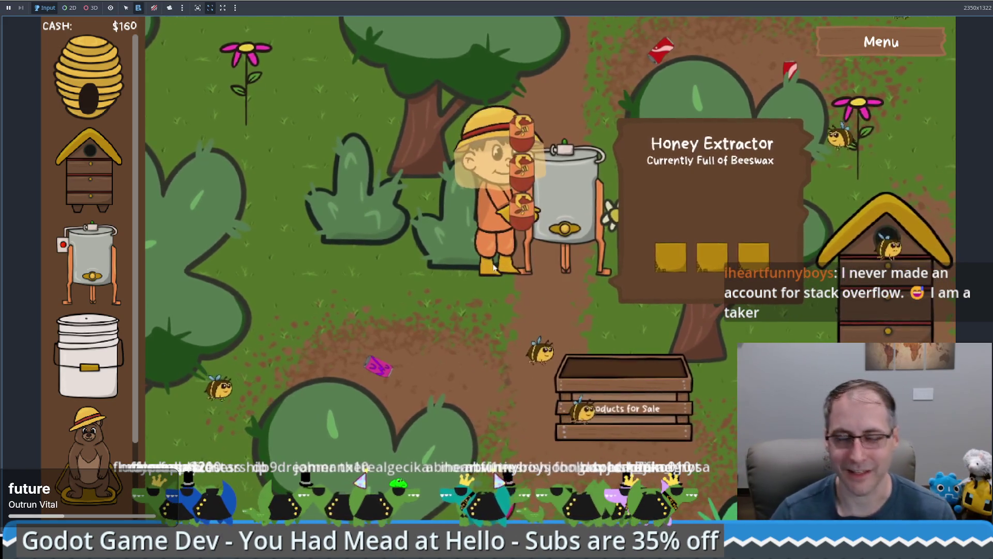
Carry the three honey jars away from the extractor, heading up and right toward the sale crate
key("Down")
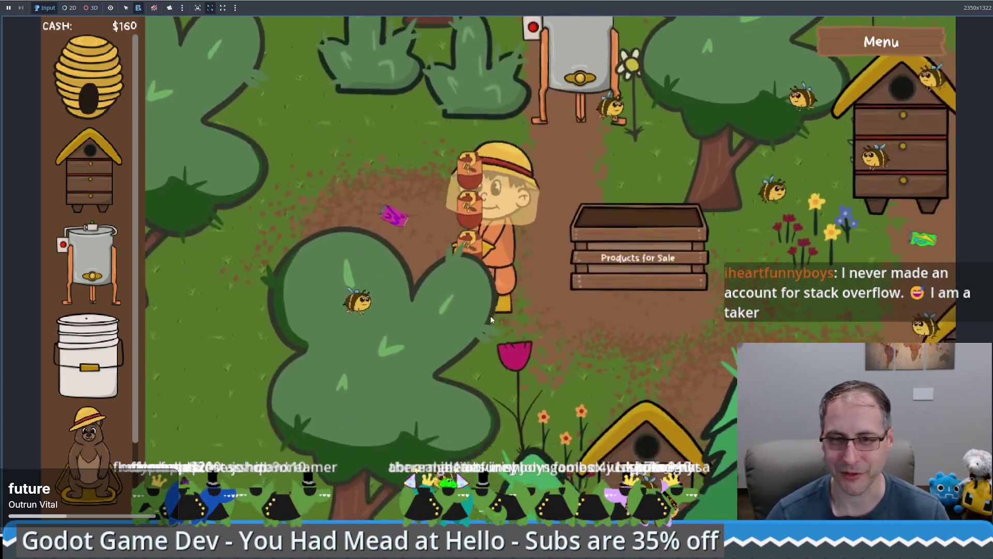
key("Right")
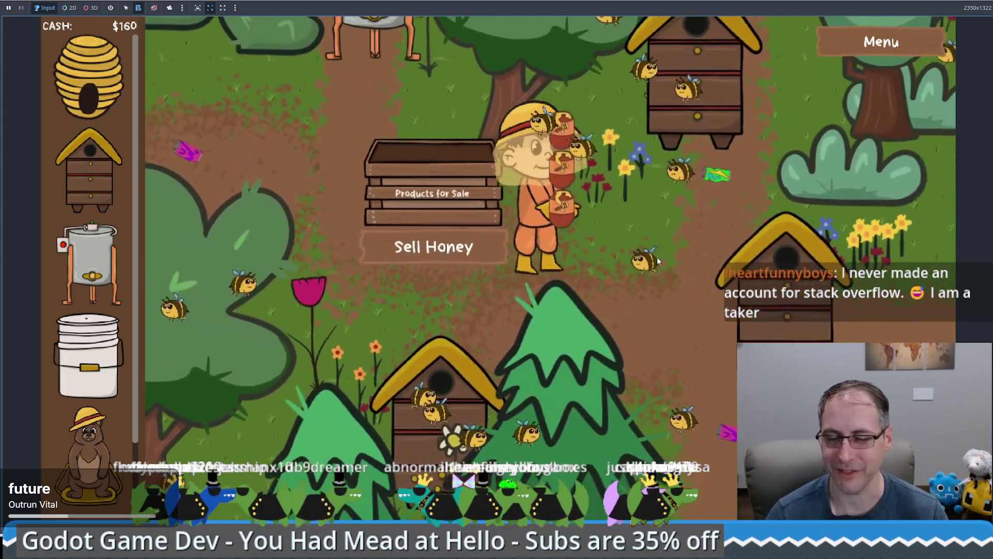
key("Up")
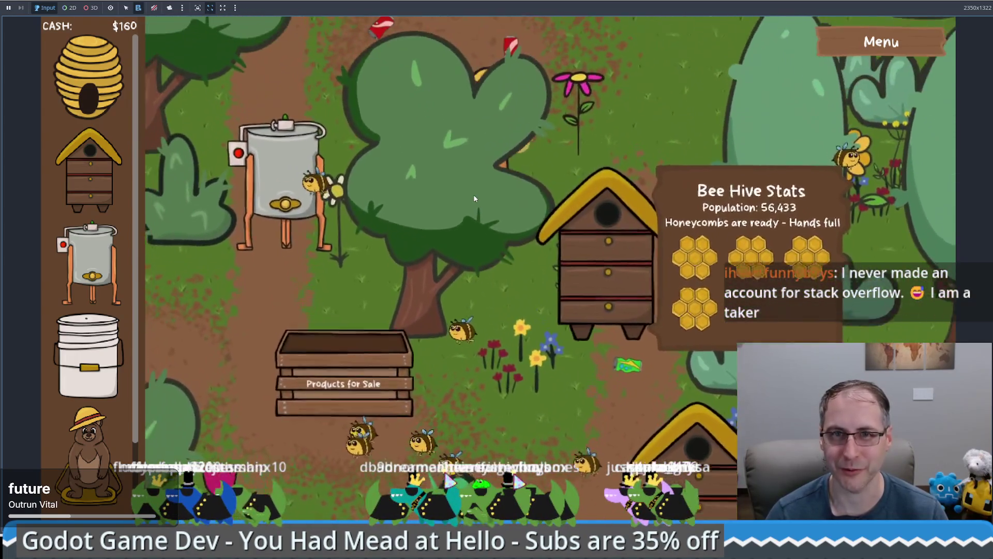
key("Up")
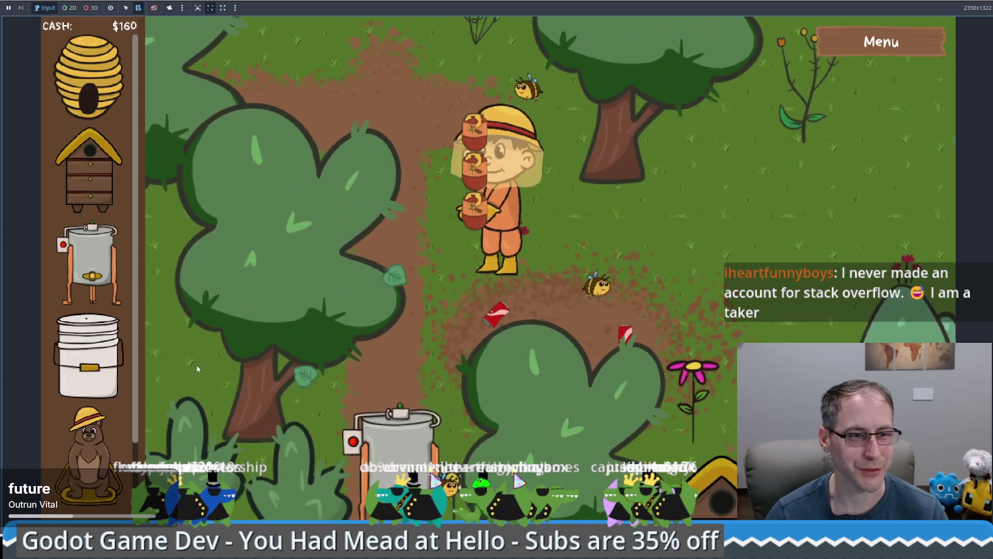
scroll(88, 311, "down", 3)
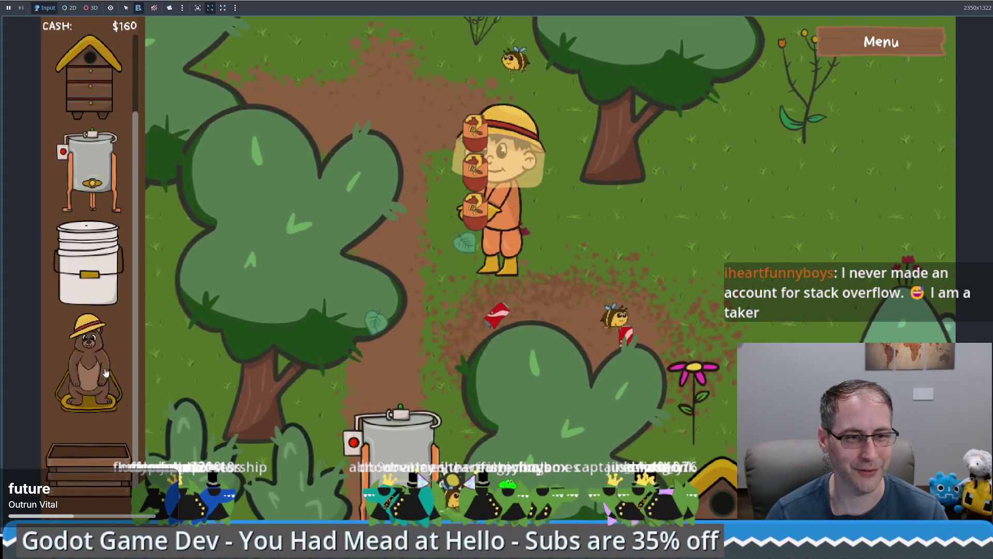
left_click_drag(88, 471, 802, 179)
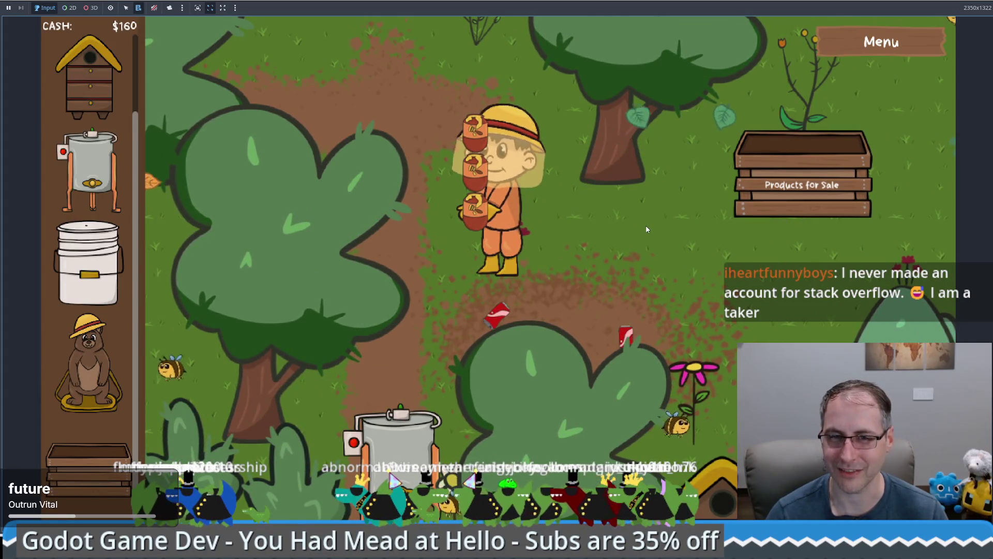
key("Right")
key("Up")
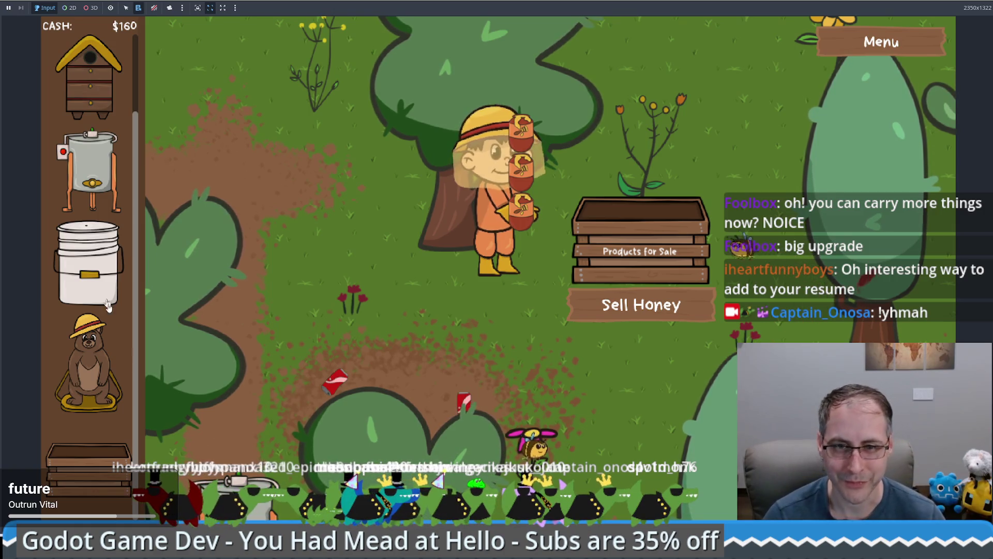
Circle around the honey extractor and walk up-right to the Products for Sale crate
key("Left")
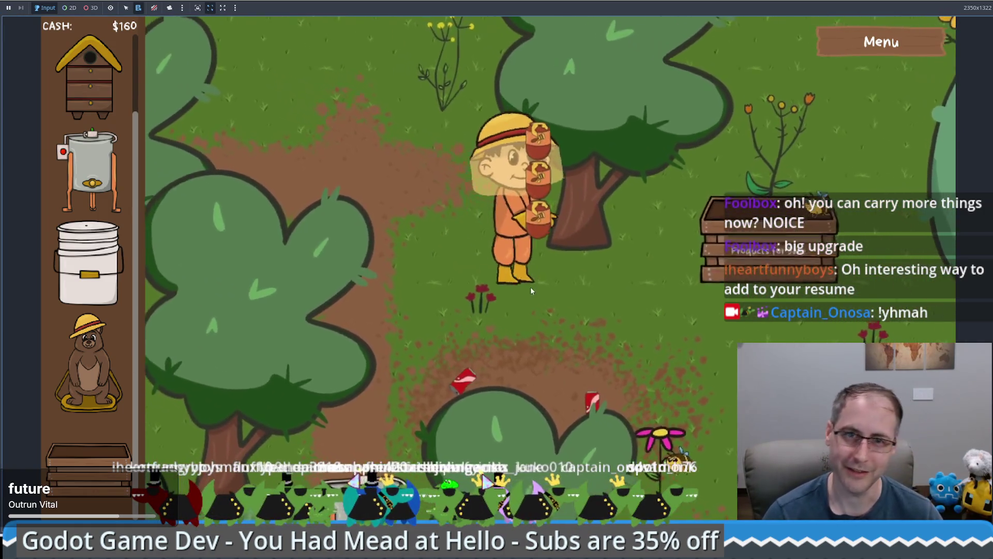
key("Down")
key("Left")
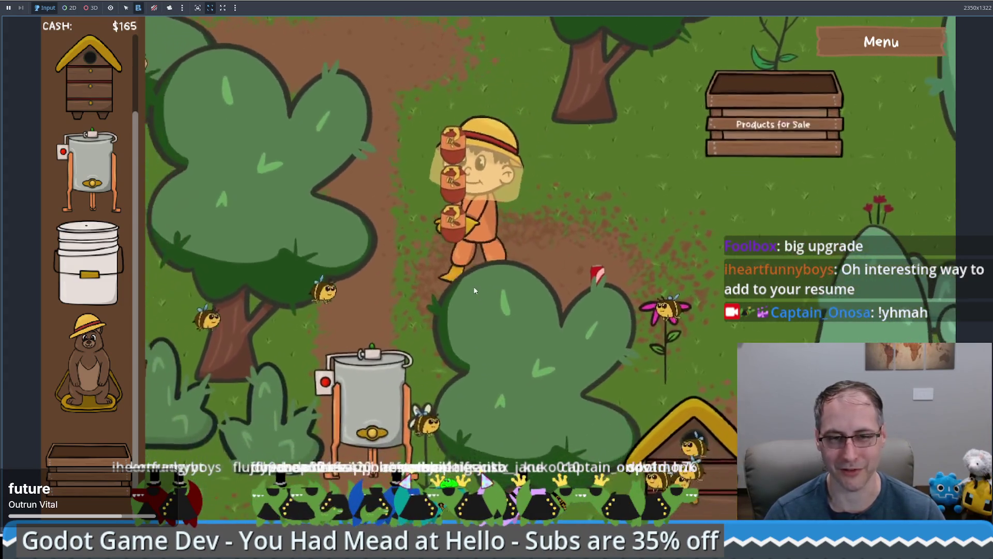
key("Down")
key("Left")
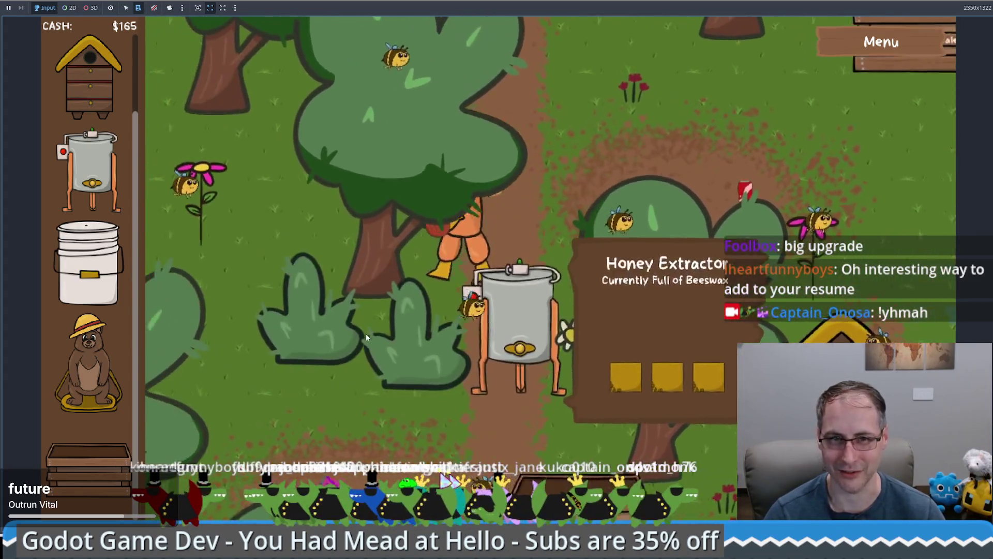
key("Up")
key("Right")
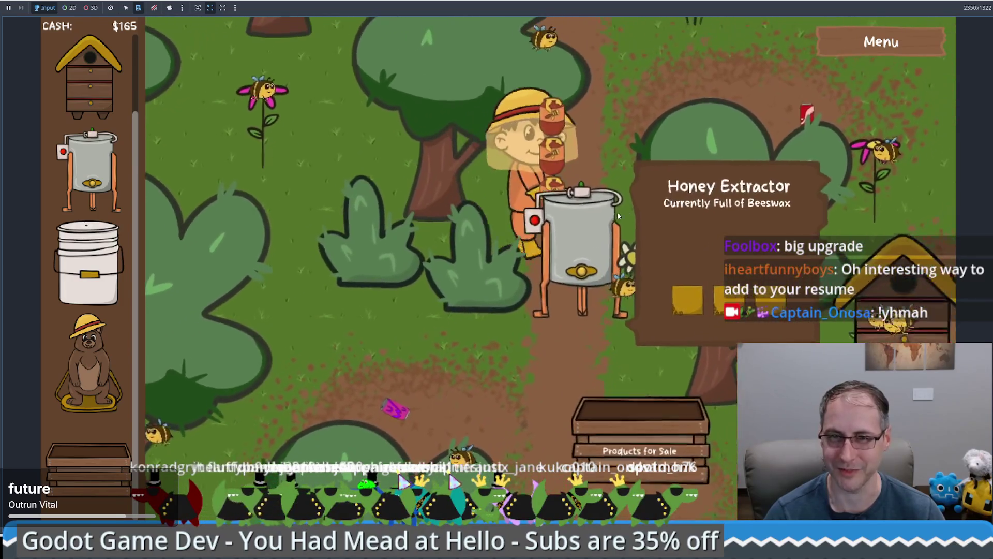
key("Left")
key("Up")
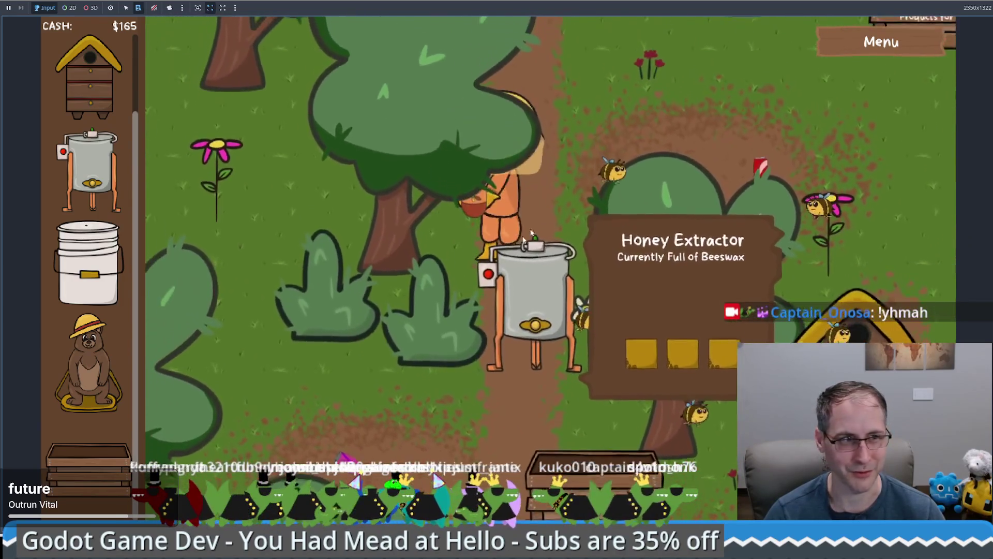
key("Up")
key("Right")
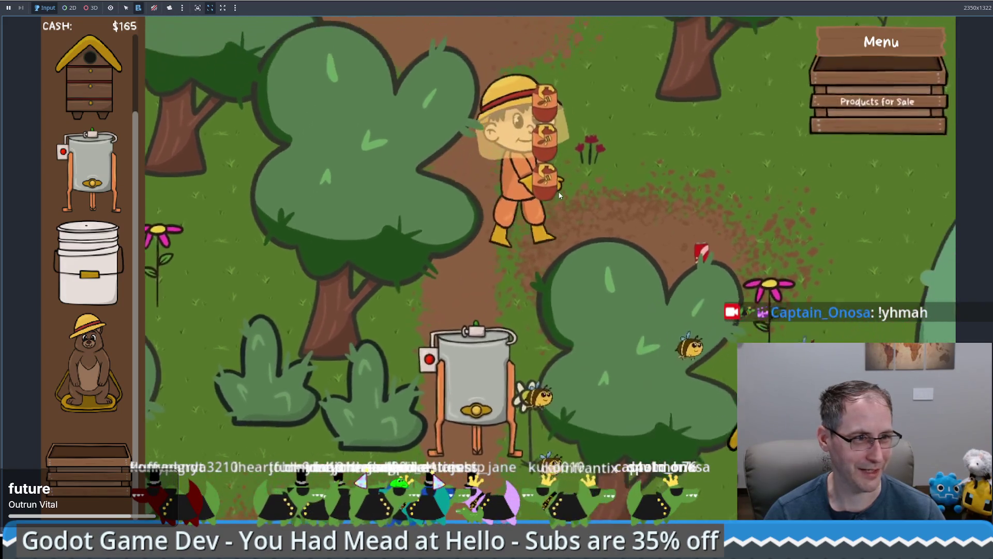
key("Up")
key("Right")
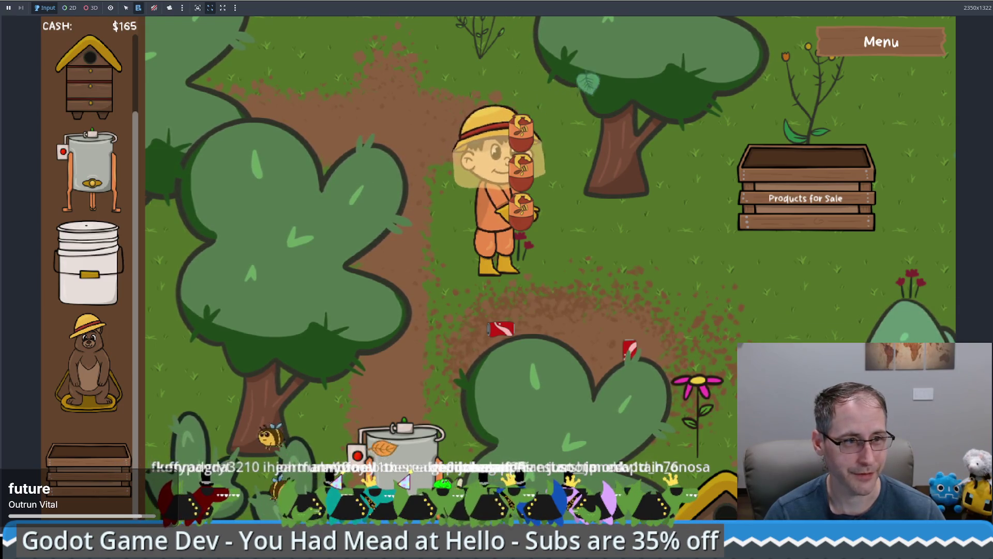
Walk up to the Products for Sale crate and sell the carried honey for $75
key("d")
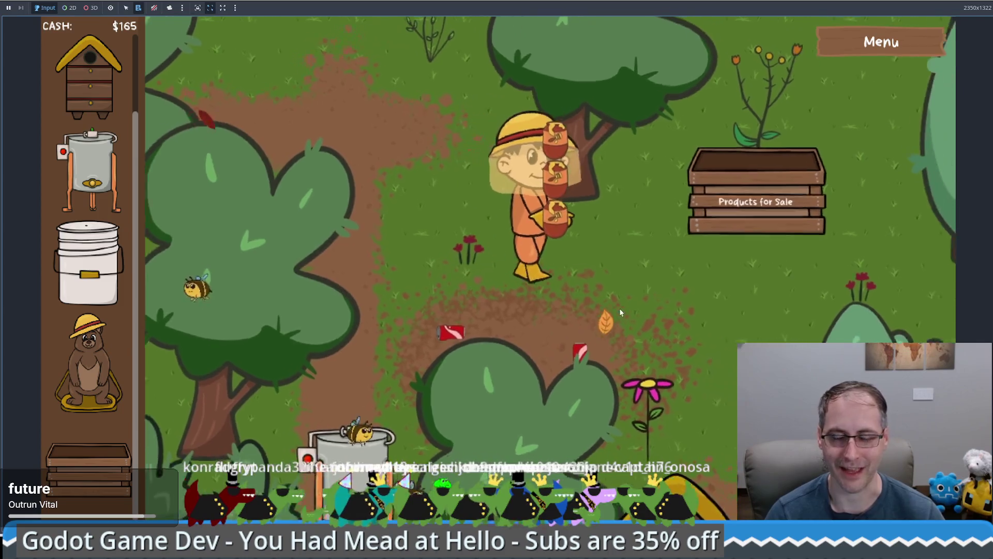
key("s")
key("a")
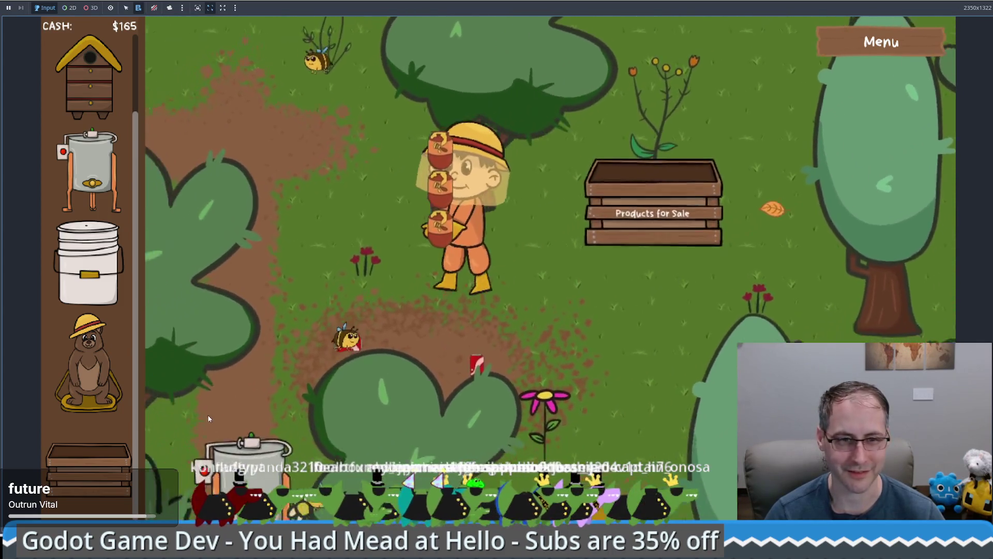
key("w")
key("d")
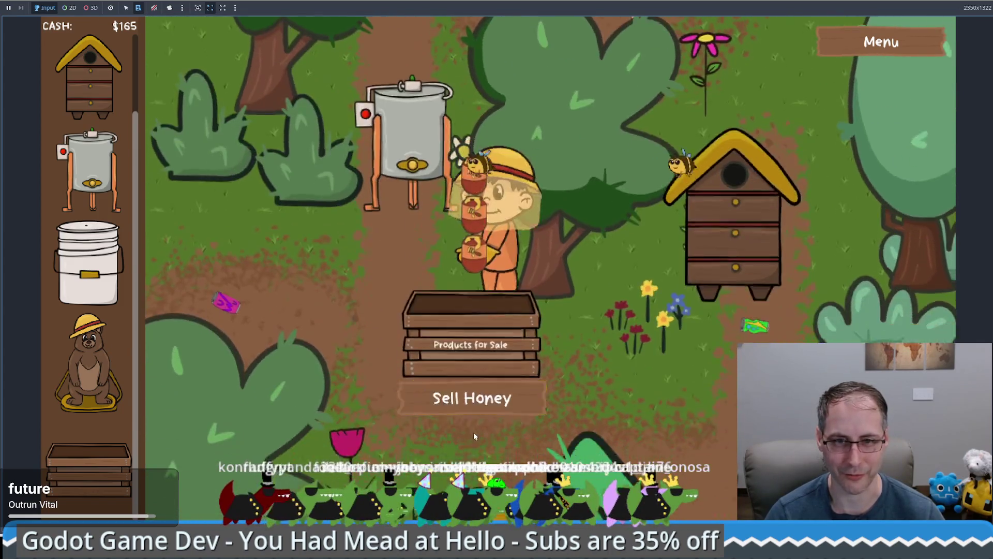
left_click(480, 377)
Take the beeswax out of the honey extractor and walk back past the sale crate
key("w")
key("a")
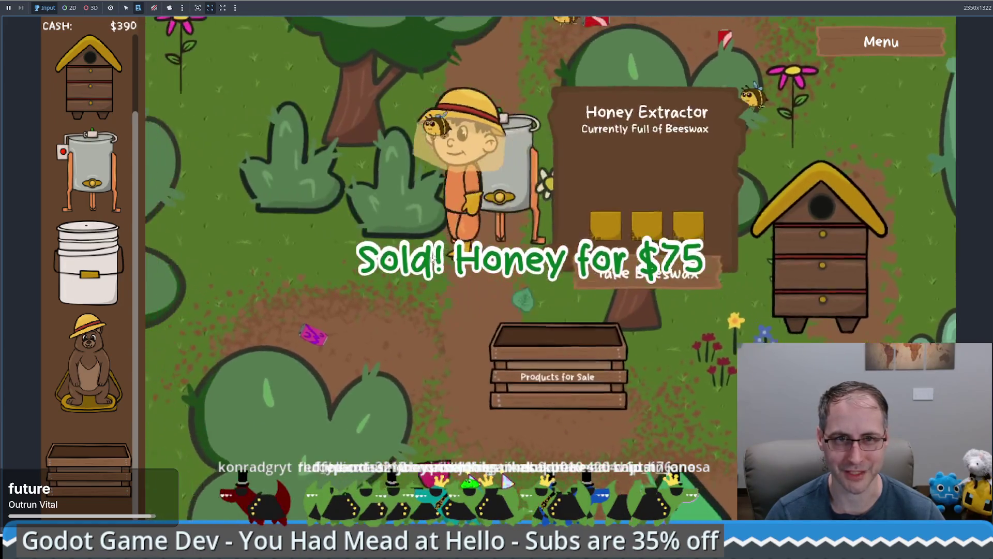
left_click(702, 291)
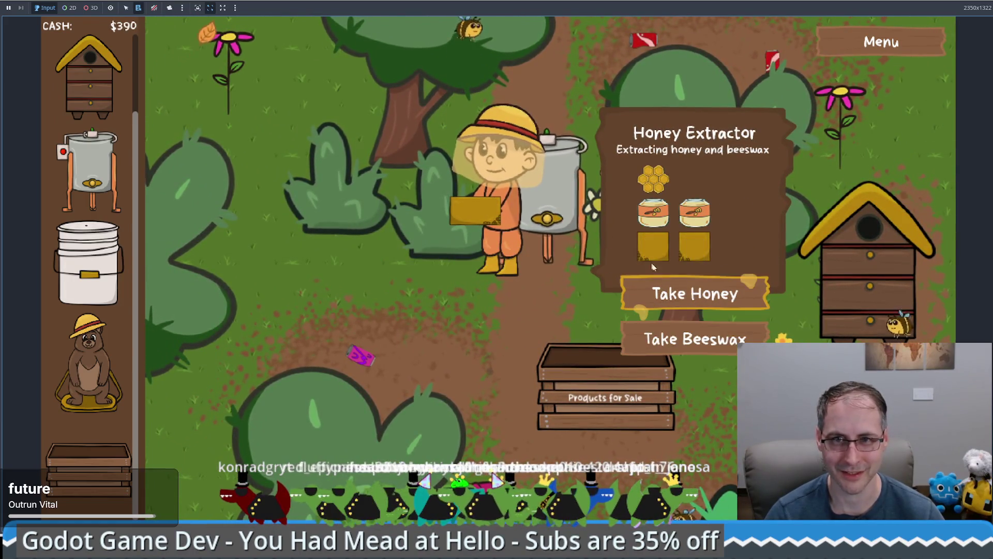
key("s")
key("d")
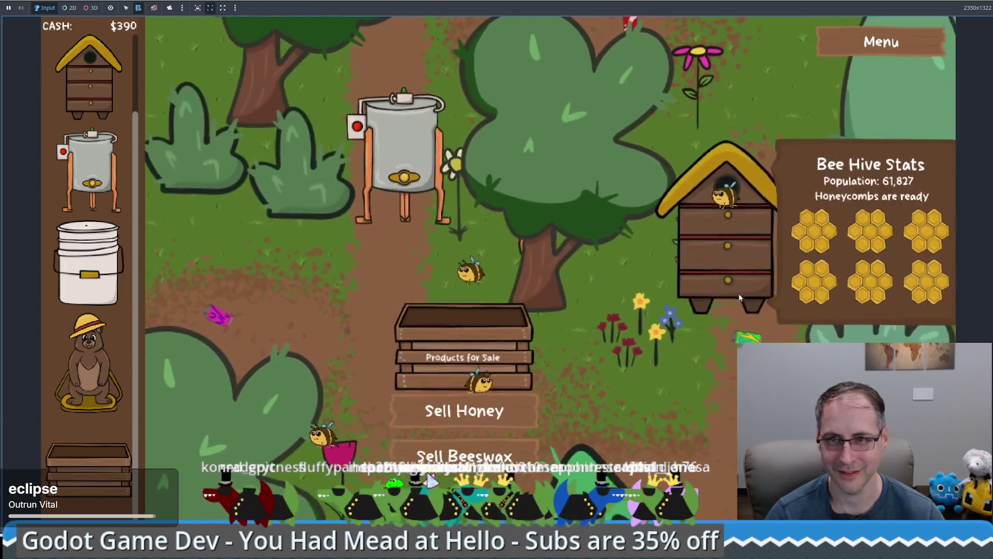
key("s")
key("a")
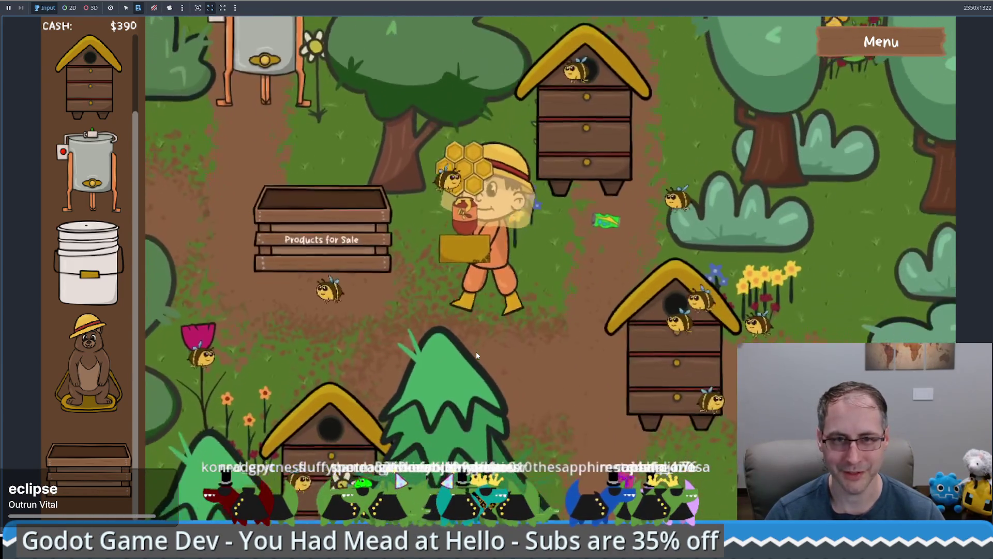
key("a")
key("w")
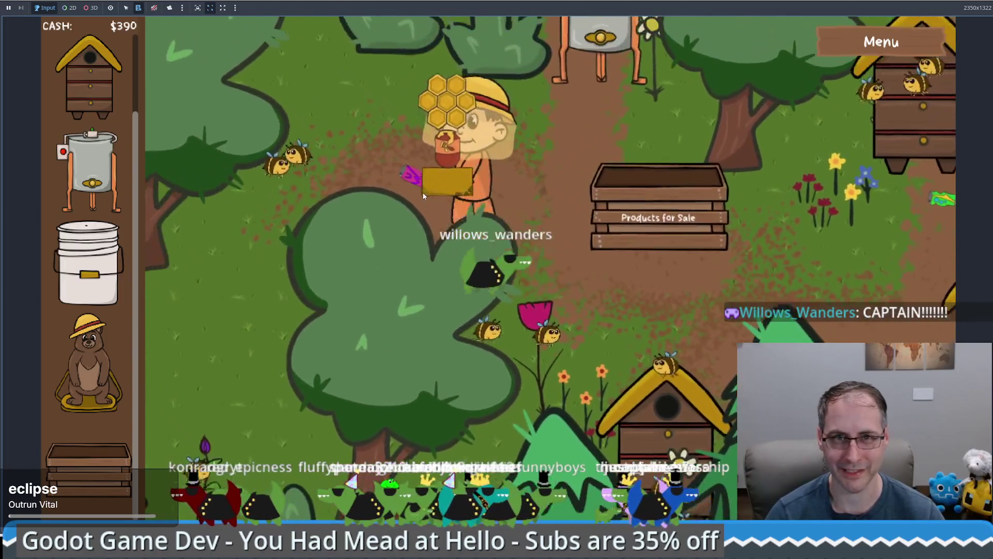
Place a Food Grade Bucket on the map and put a honey jar into it
mouse_move(88, 263)
left_mouse_down()
mouse_move(89, 217)
mouse_move(333, 200)
left_mouse_up()
key("w")
key("d")
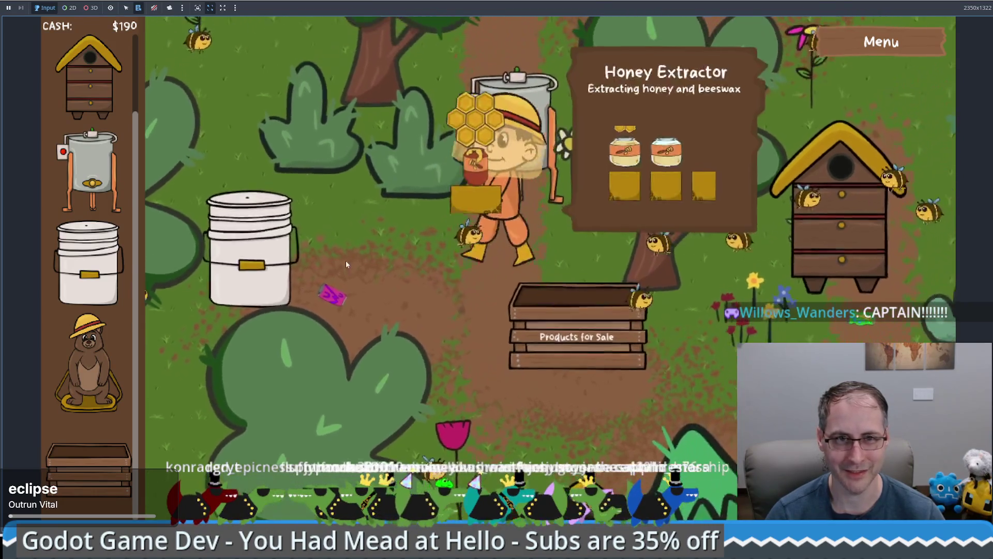
key("a")
key("s")
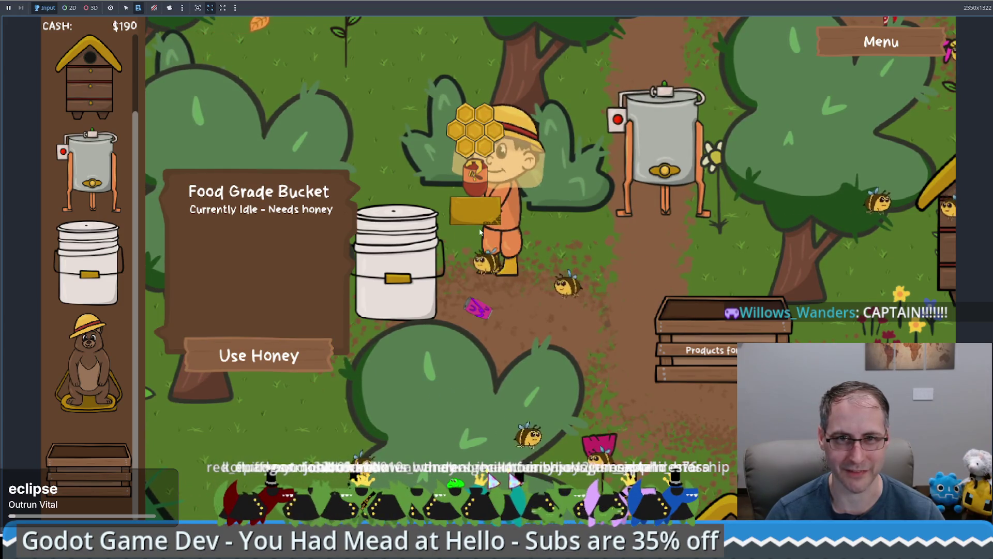
left_click(253, 356)
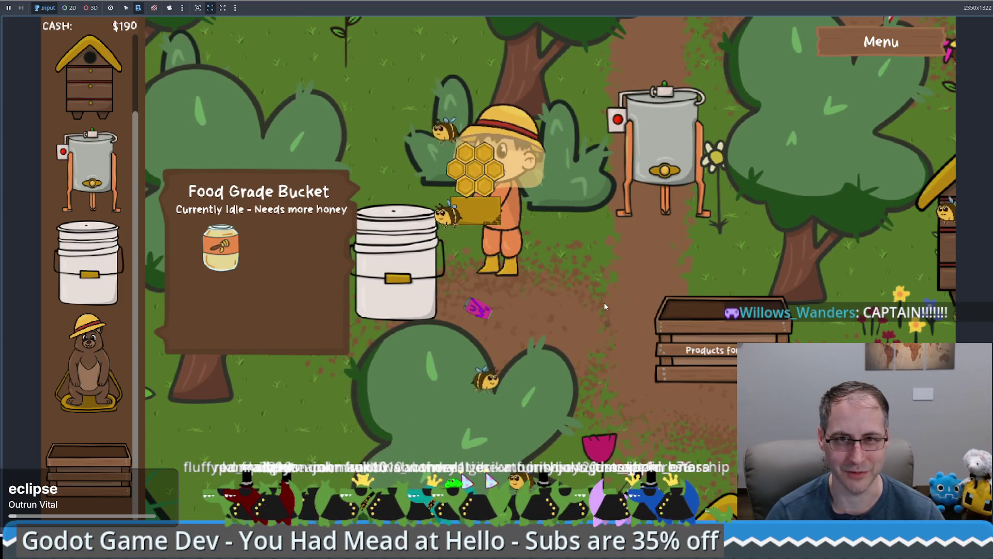
key("d")
key("s")
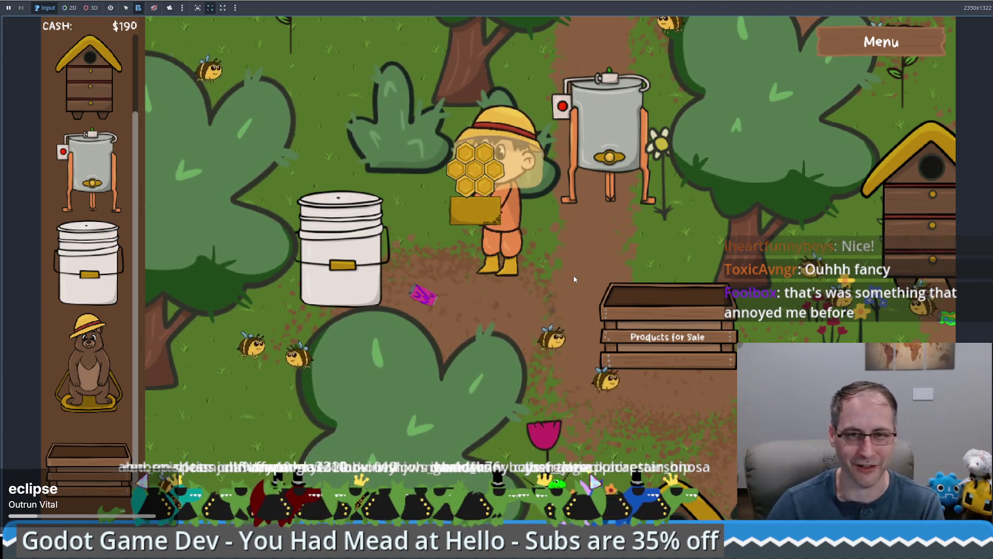
Walk to the sale crate and sell two pieces of beeswax at $75 each, reaching $340
key("w")
key("a")
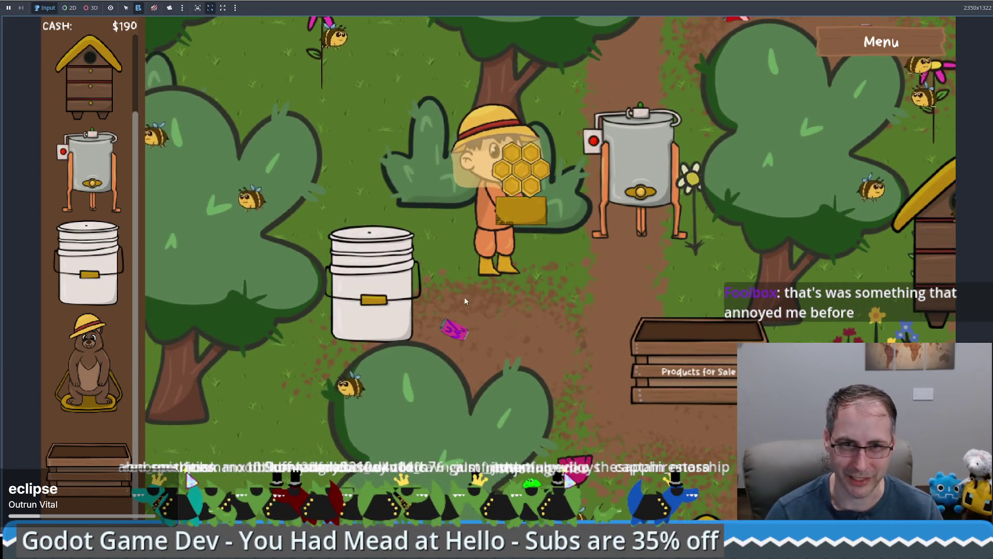
key("a")
key("s")
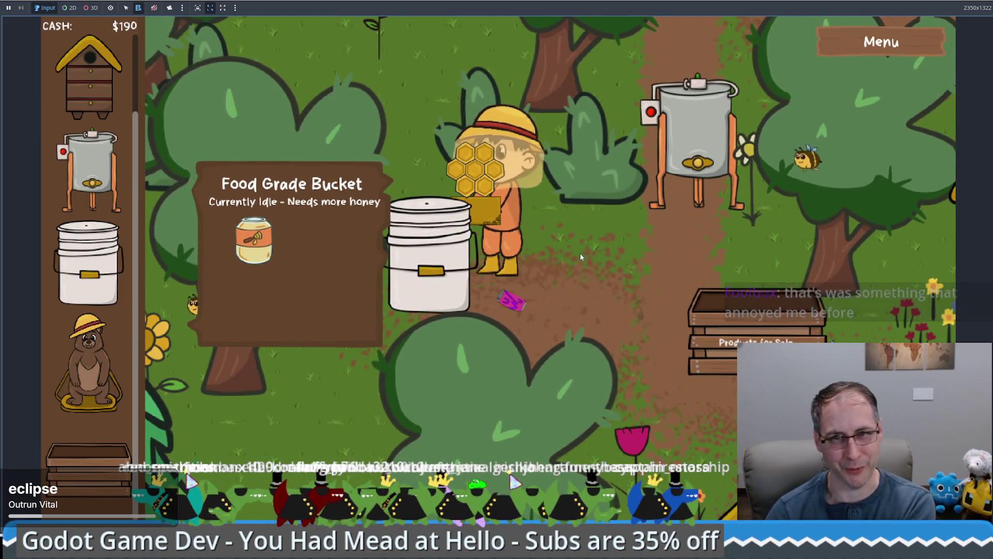
key("d")
key("w")
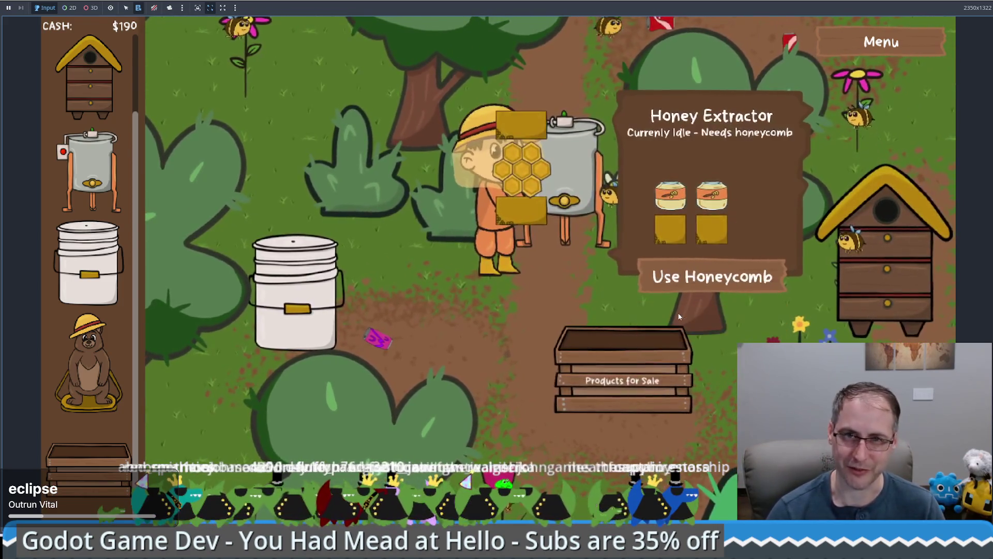
key("w")
key("a")
key("s")
key("d")
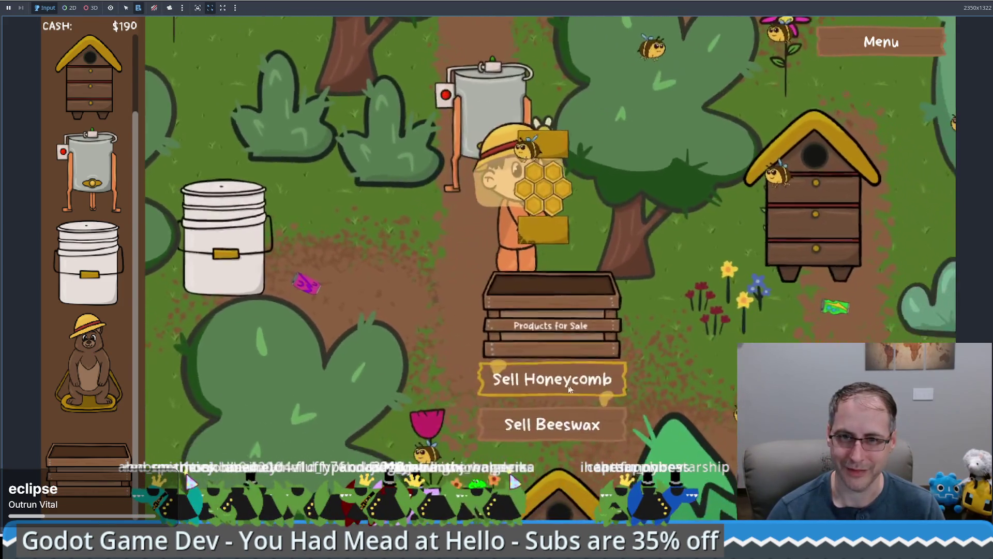
left_click(554, 426)
left_click(553, 426)
Load a honeycomb into the honey extractor, then return the game to its debug window
key("w")
key("a")
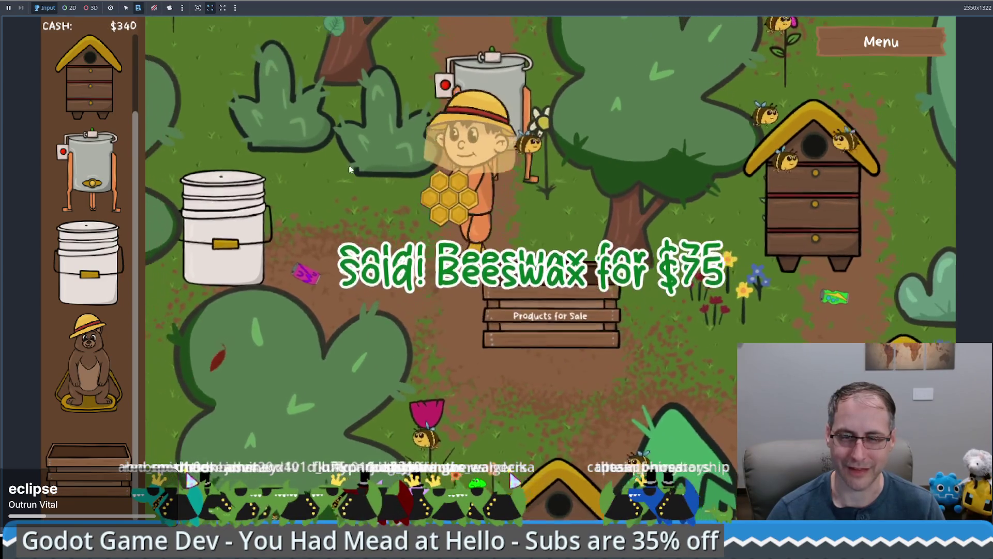
key("w")
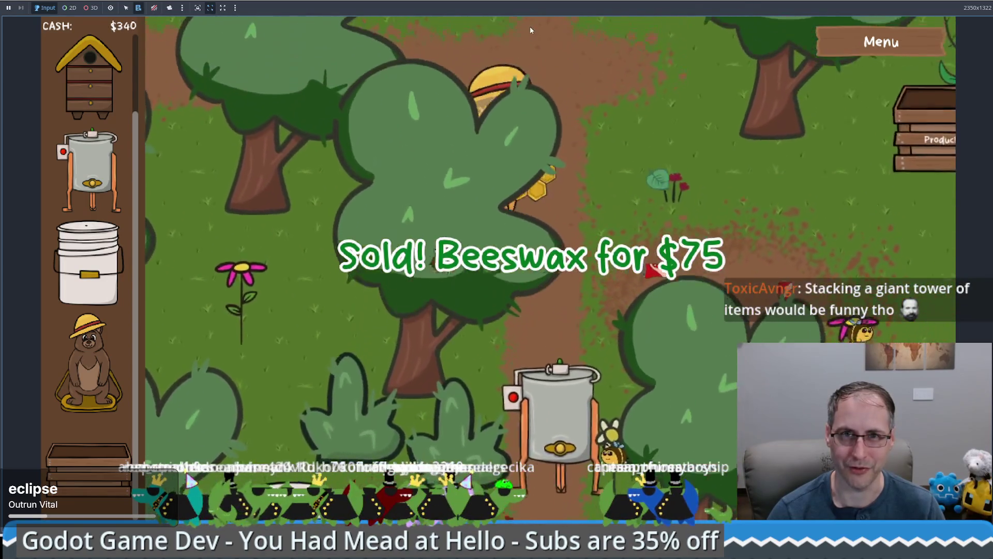
key("s")
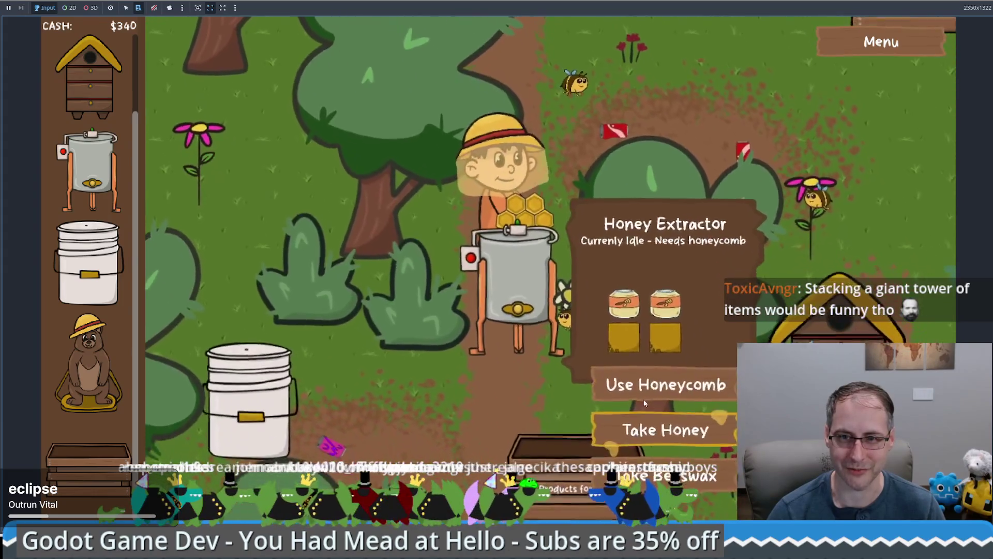
left_click(644, 400)
key("s")
key("a")
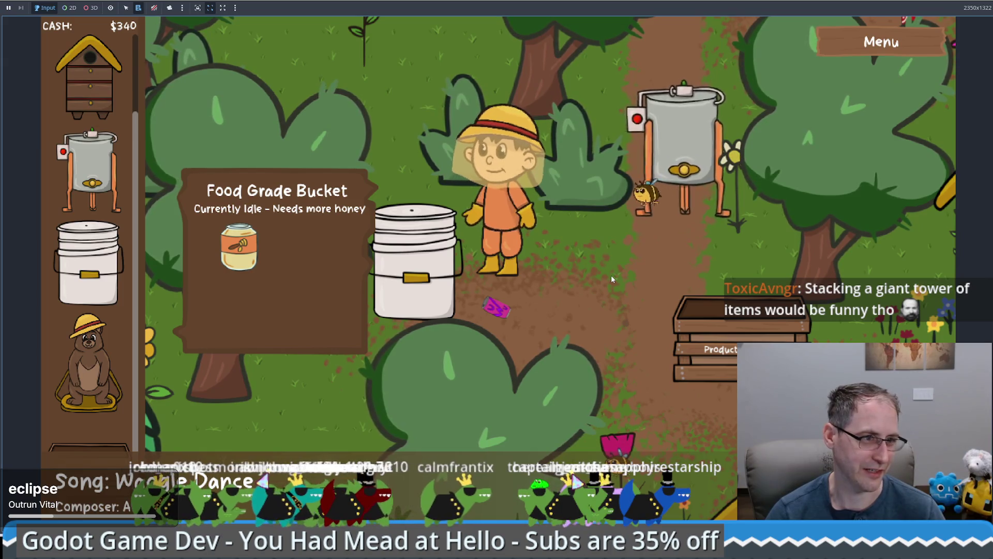
key("F11")
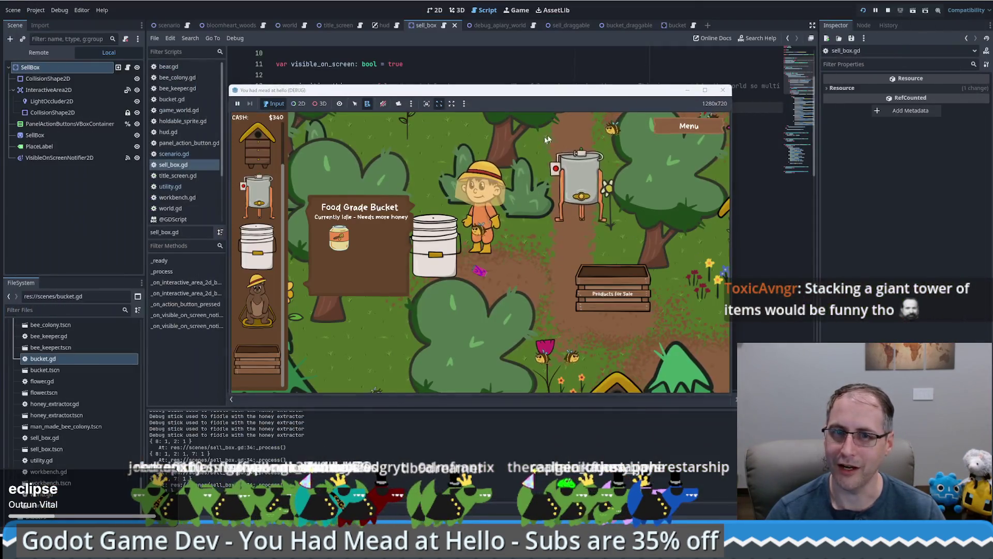
Edit the live BeeKeeper's Holding Capacity via Remote Scenario > BloomheartWoods, then return to the running game
left_click(54, 57)
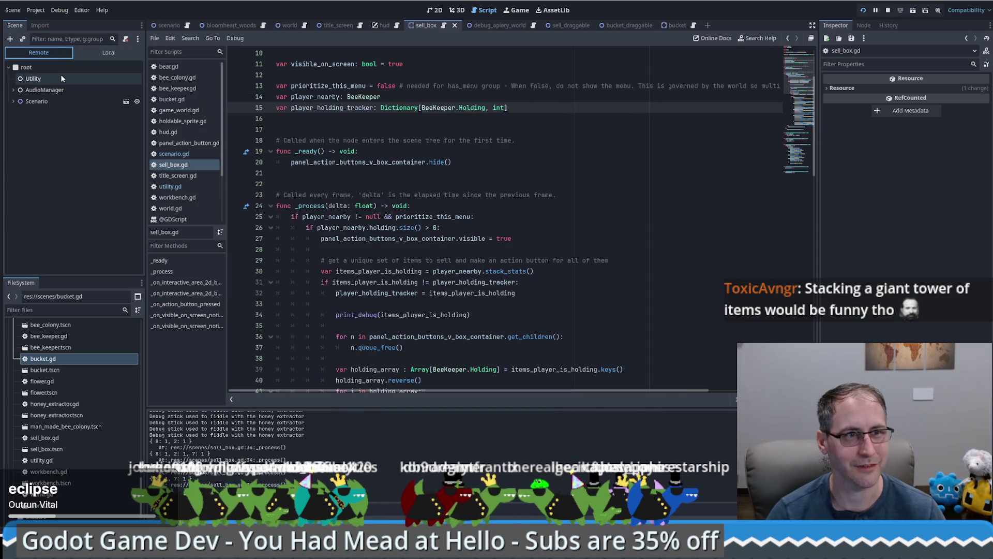
left_click(14, 102)
scroll(57, 171, "down", 5)
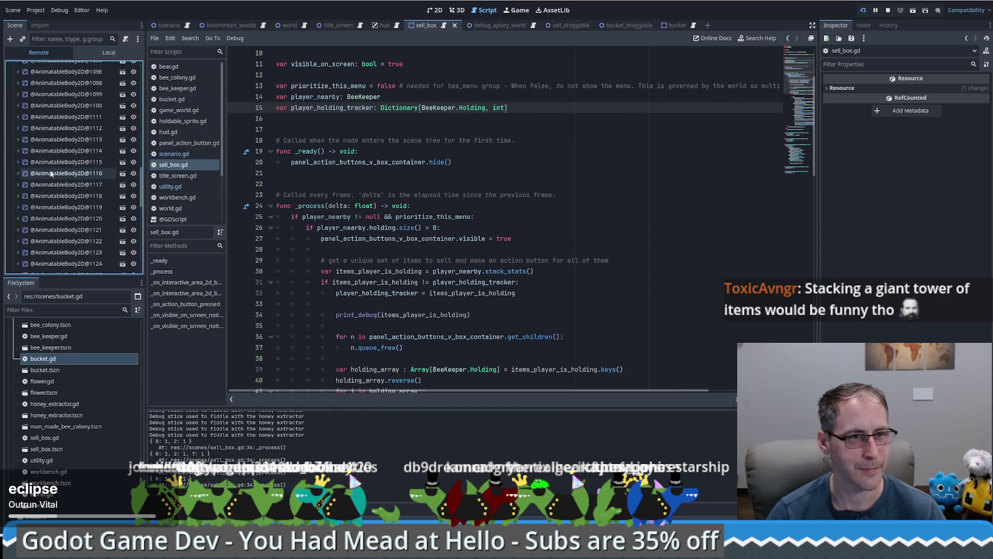
scroll(53, 180, "up", 3)
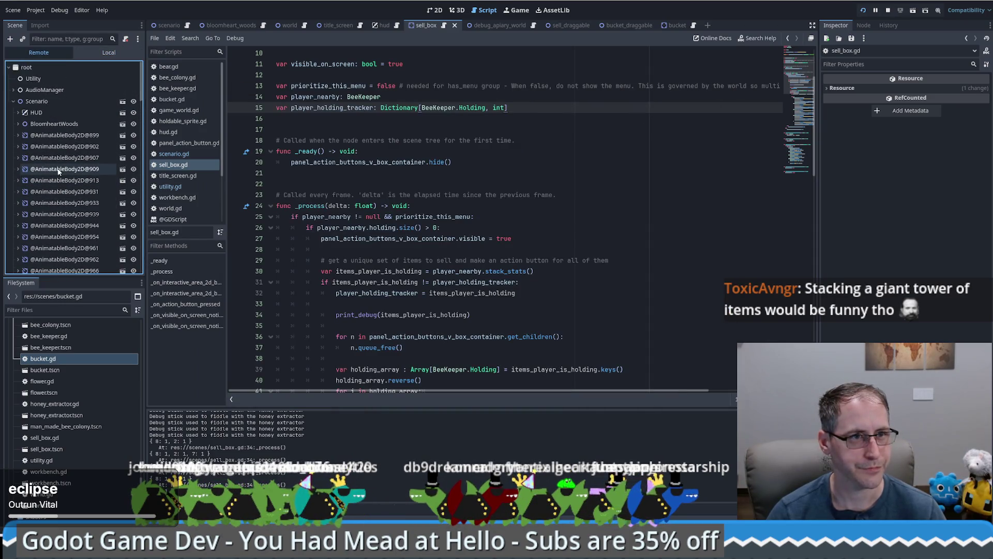
left_click(18, 124)
left_click(52, 147)
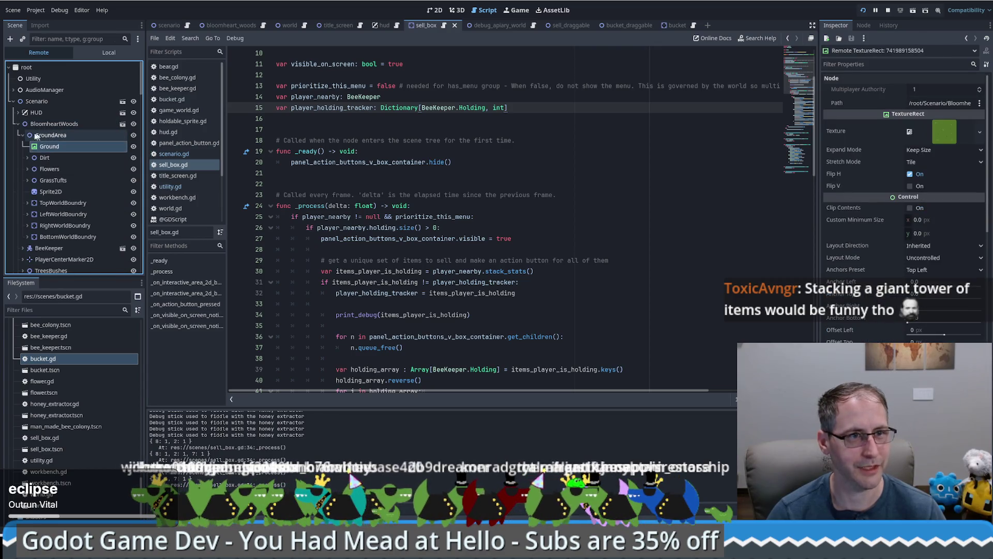
left_click(45, 147)
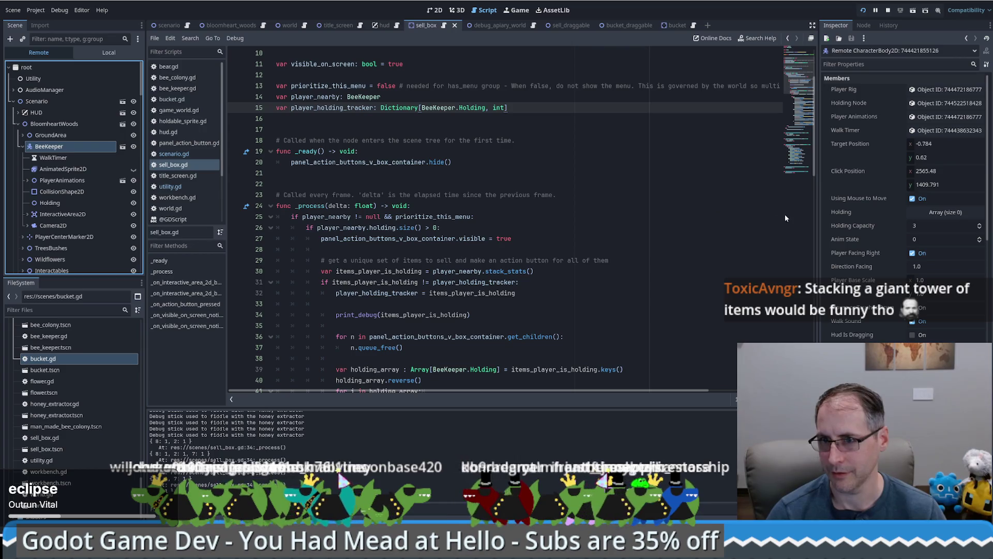
left_click(940, 226)
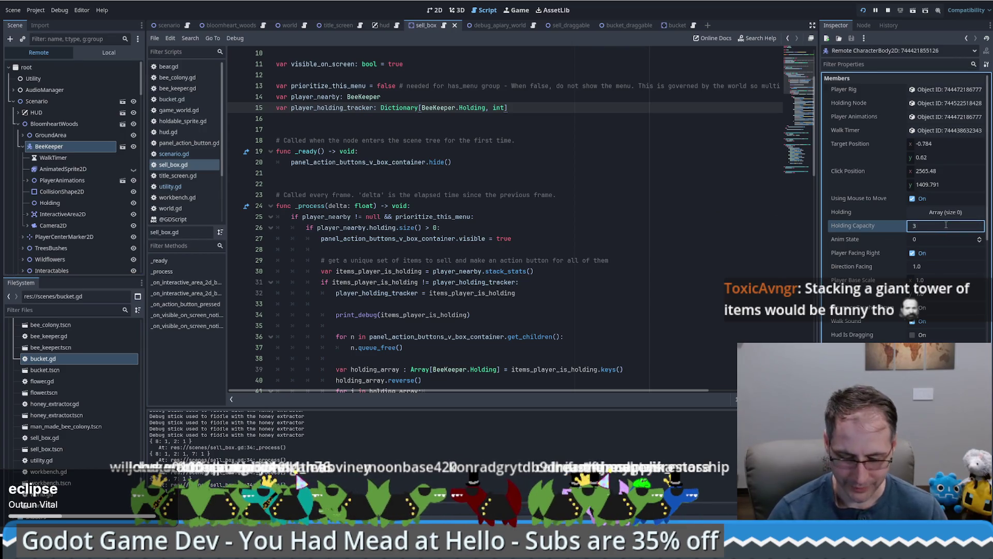
type("0")
left_click(524, 11)
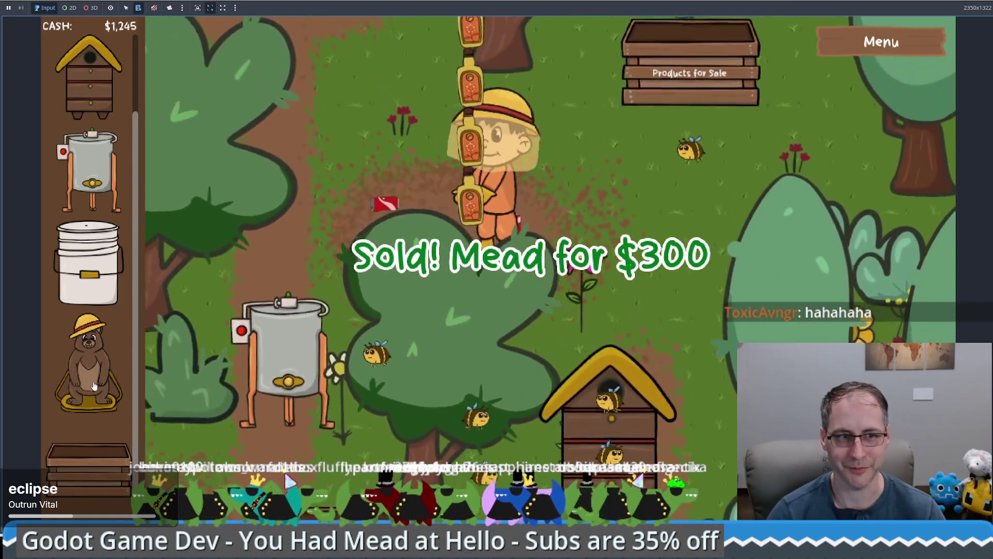
Place a bear statue and offer it mead and honey taken from the full extractor
mouse_move(93, 386)
left_mouse_down()
mouse_move(588, 222)
mouse_move(366, 176)
mouse_move(394, 155)
left_mouse_up()
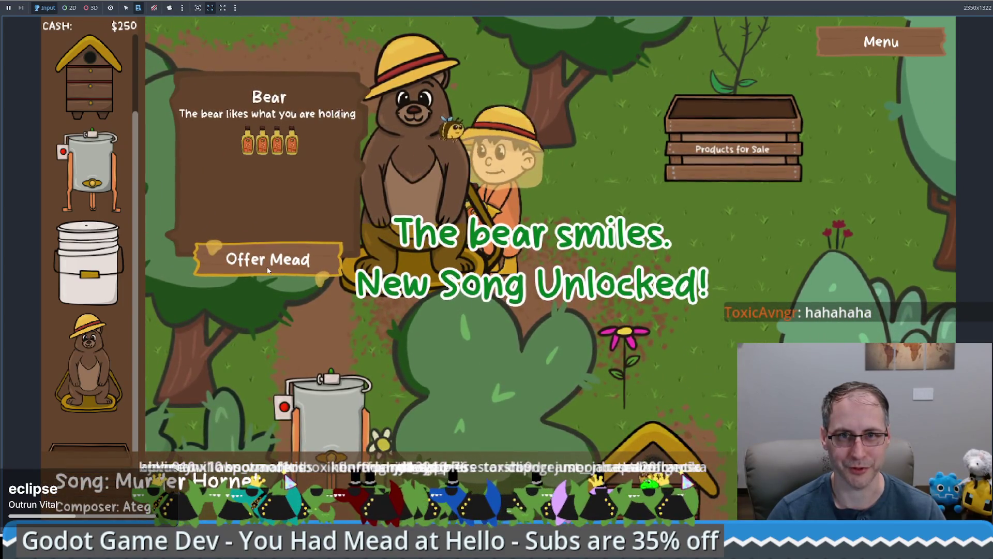
left_click(268, 259)
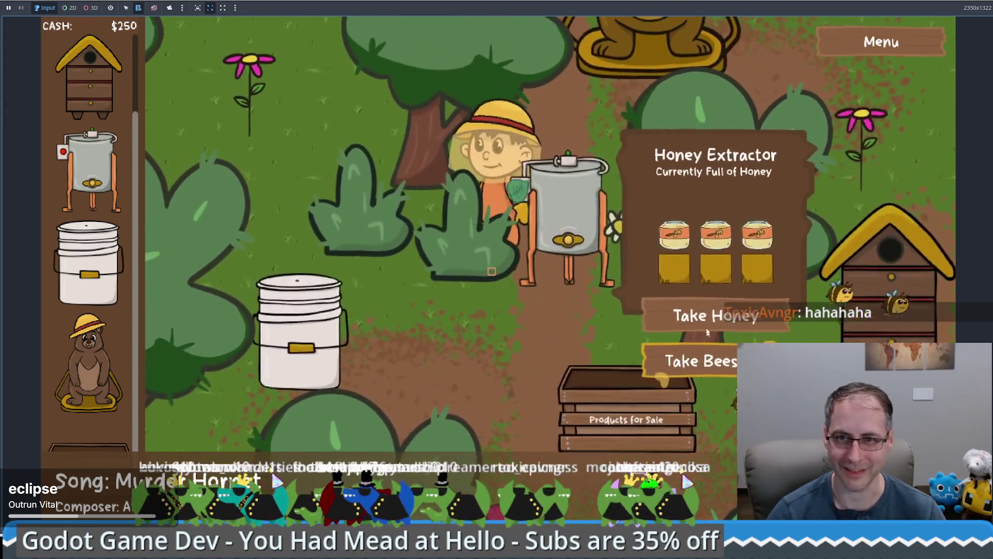
left_click(713, 318)
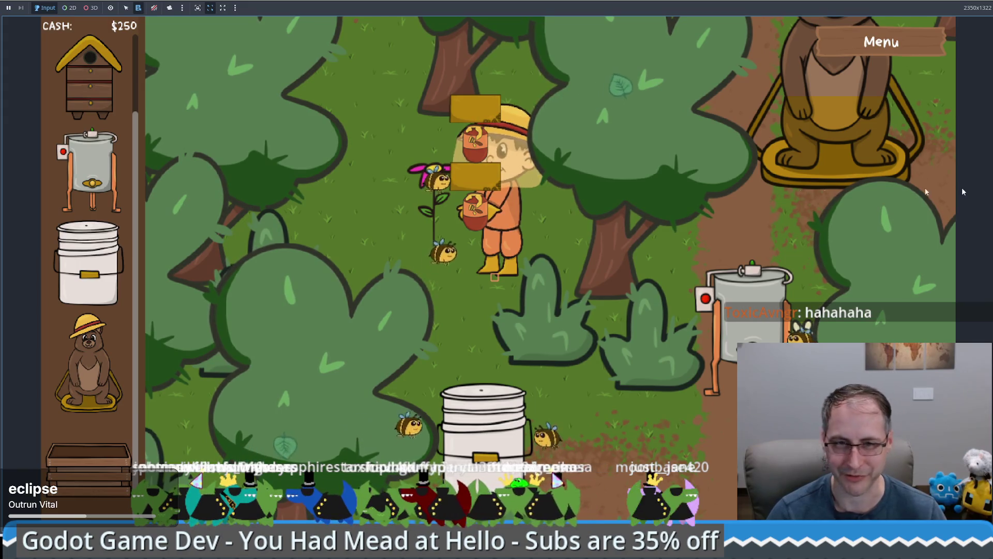
key("Up")
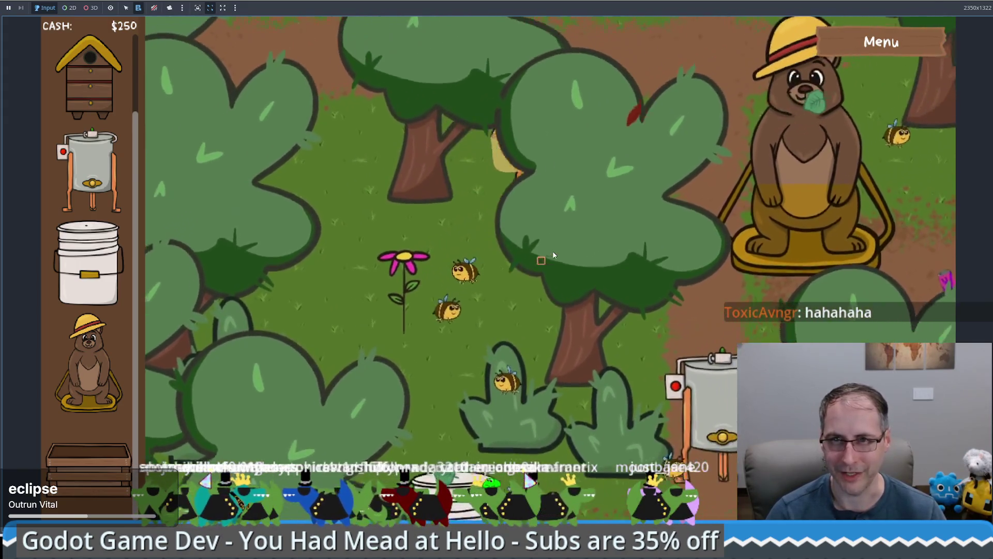
key("Up")
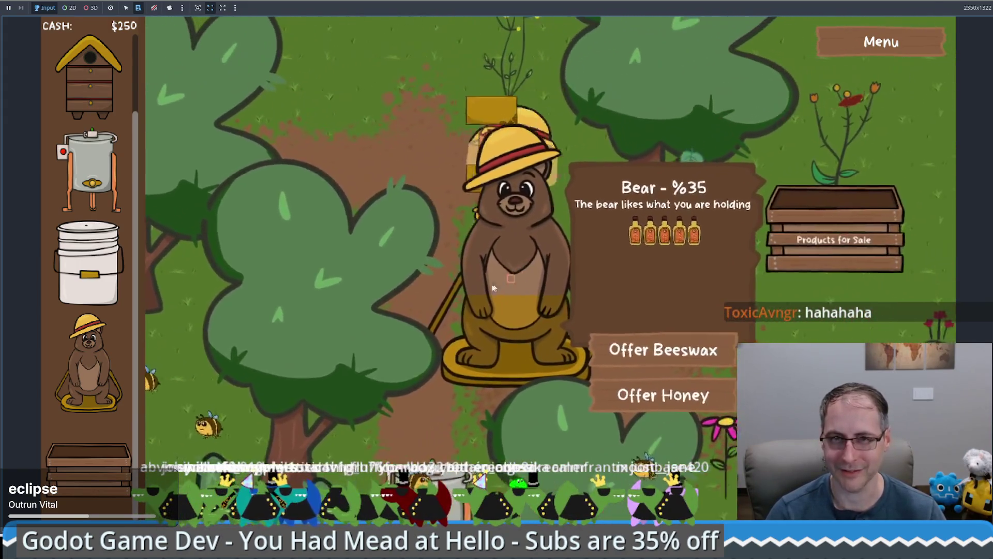
key("s")
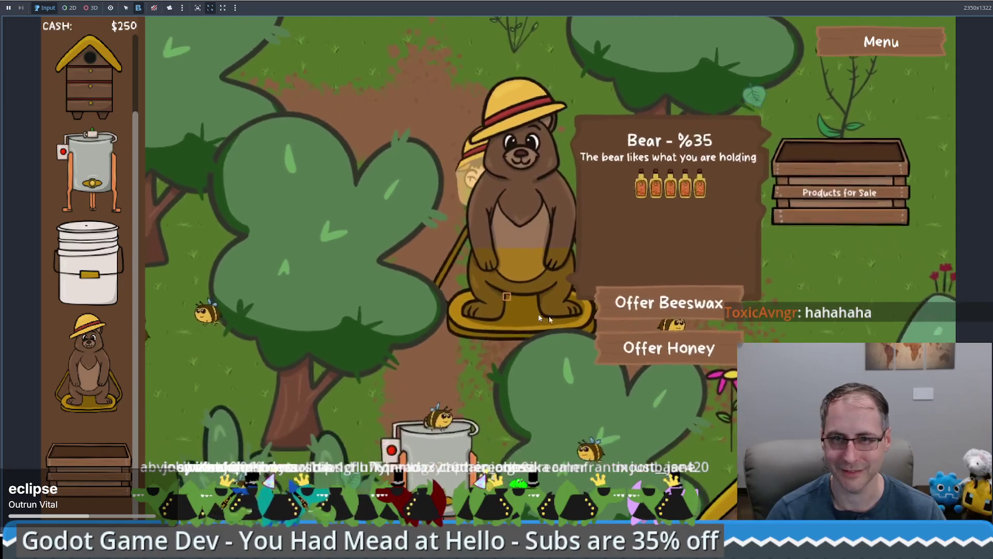
left_click(662, 284)
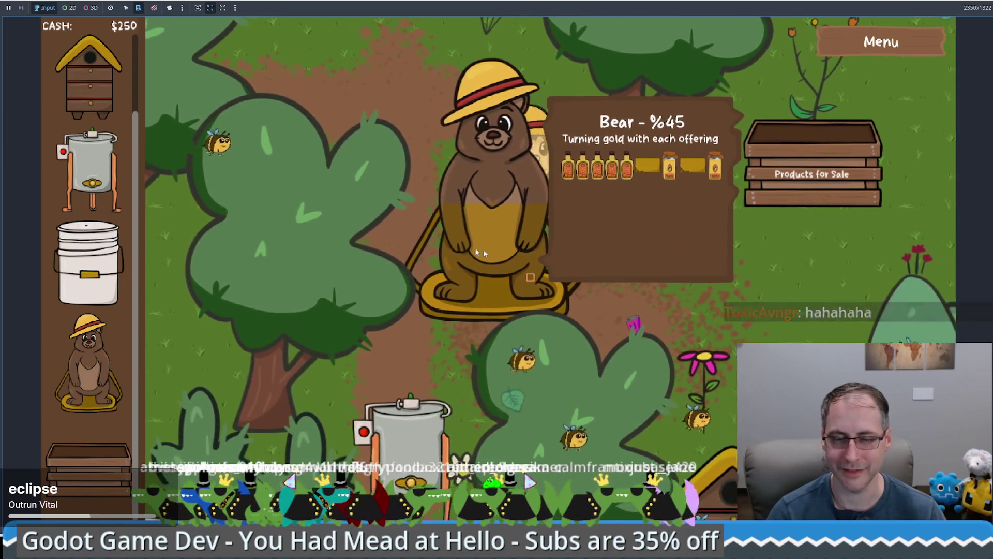
key("d")
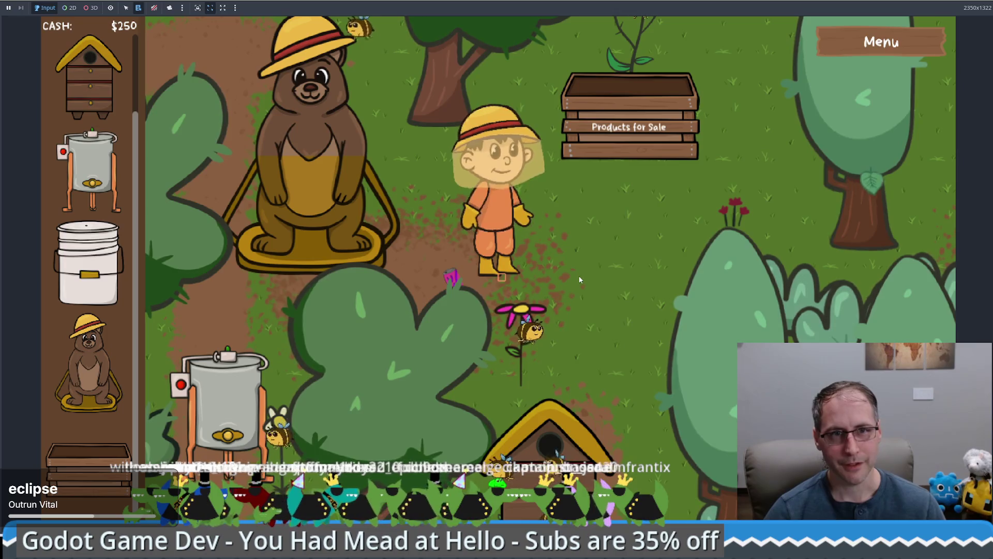
Walk down past the beehive to the sale crate and sell the honeycomb
key("s")
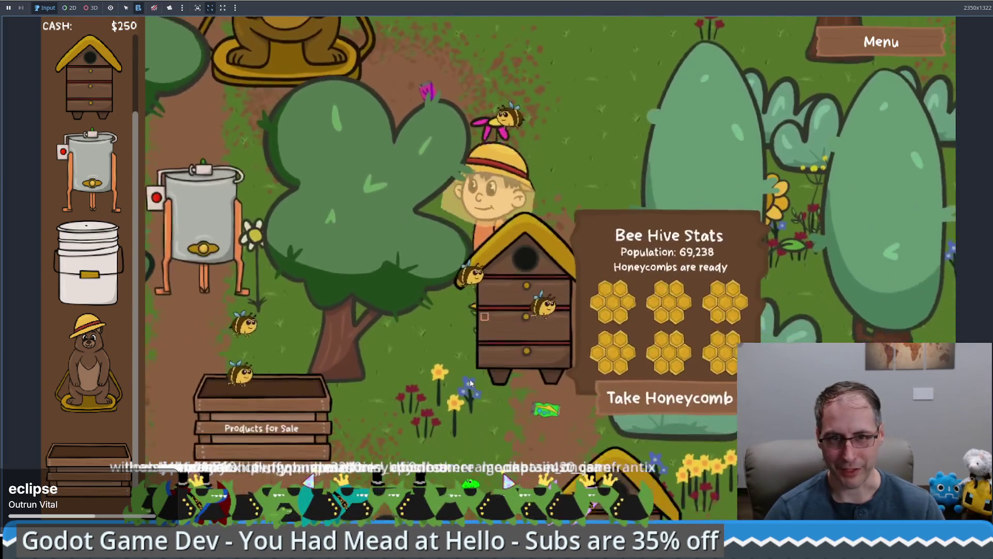
key("s")
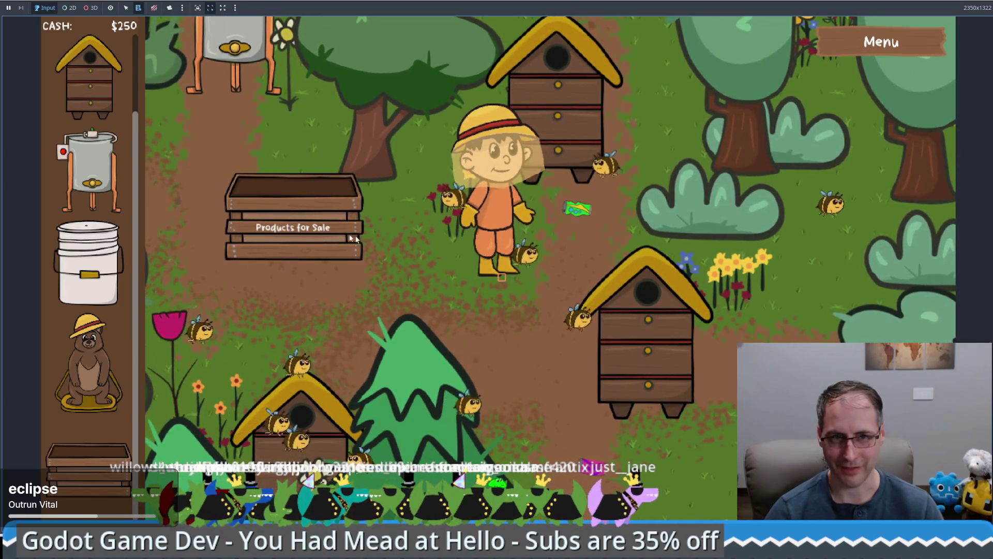
key("w")
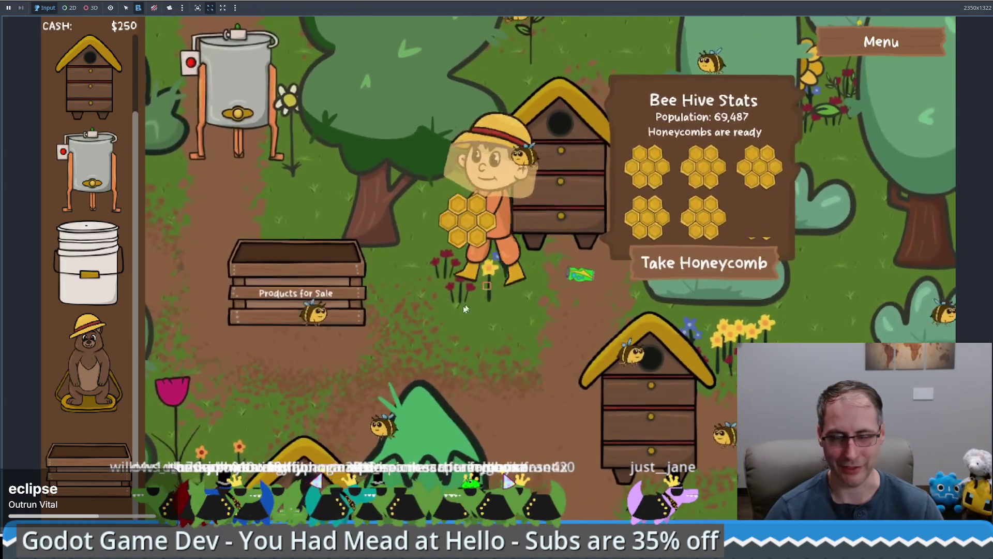
key("a")
key("d")
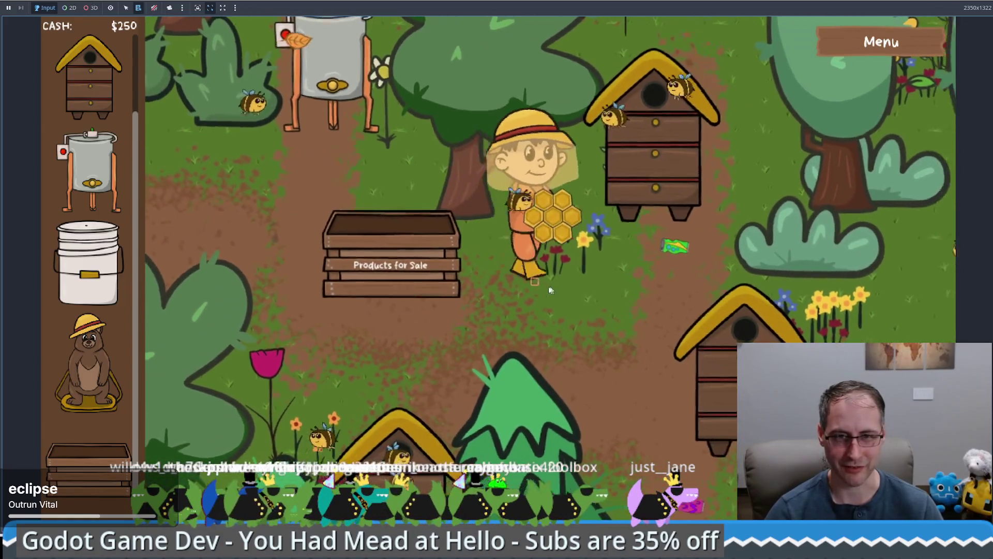
key("a")
key("e")
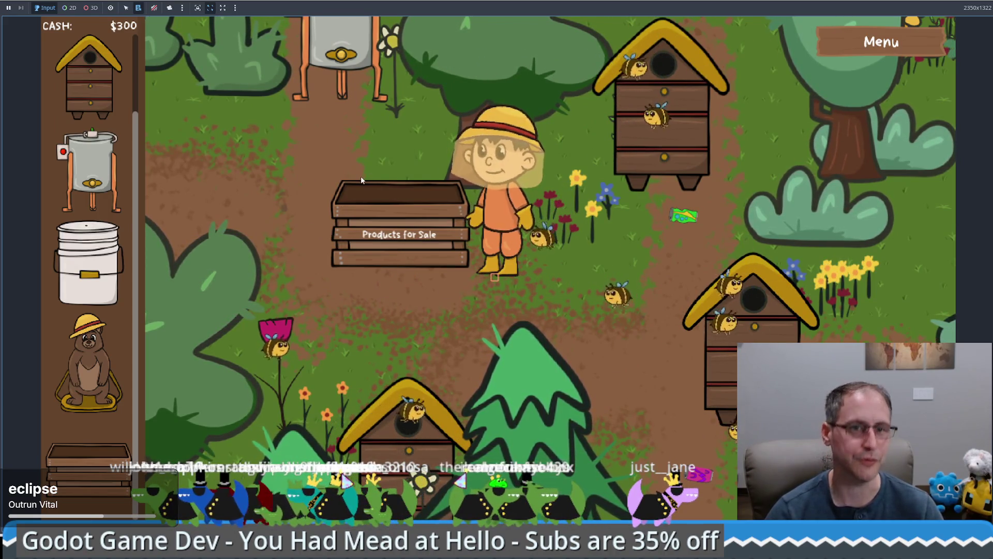
Place two new sell boxes, one above the hive and one in the upper left
key("w")
key("d")
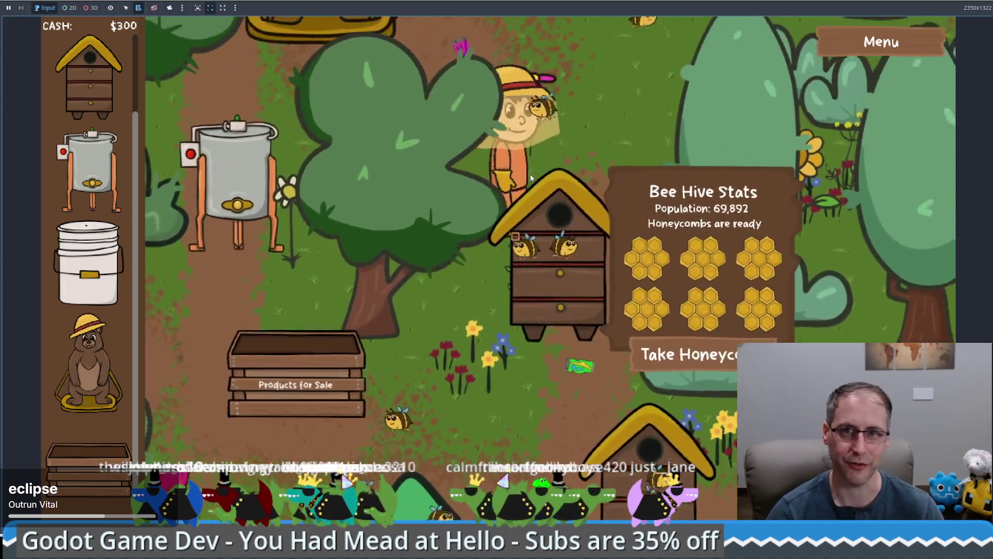
key("5")
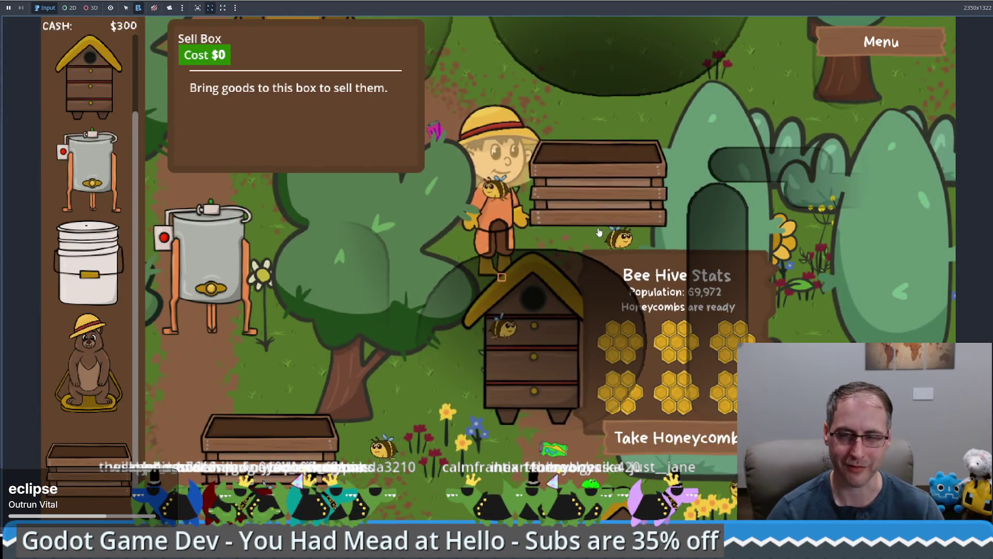
left_click(605, 220)
key("w")
key("a")
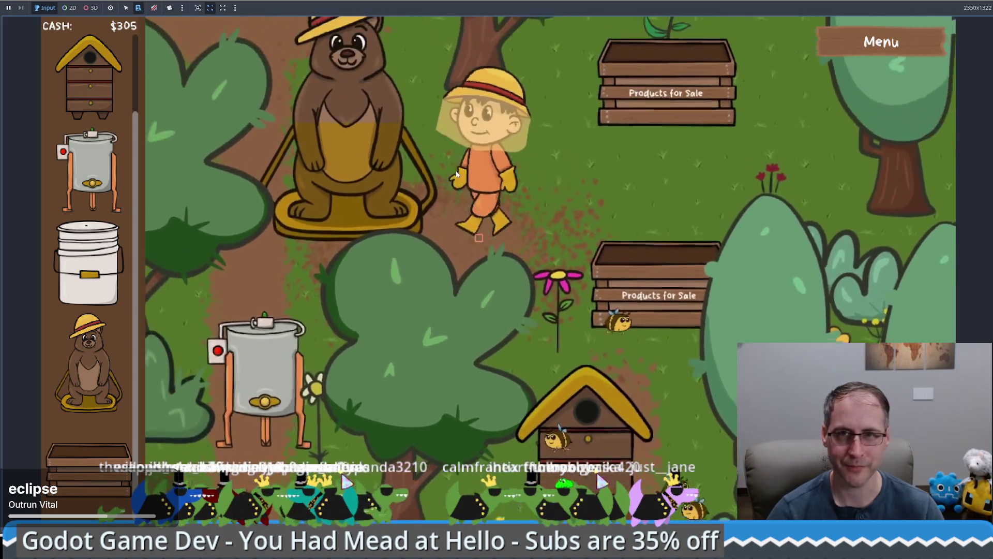
key("5")
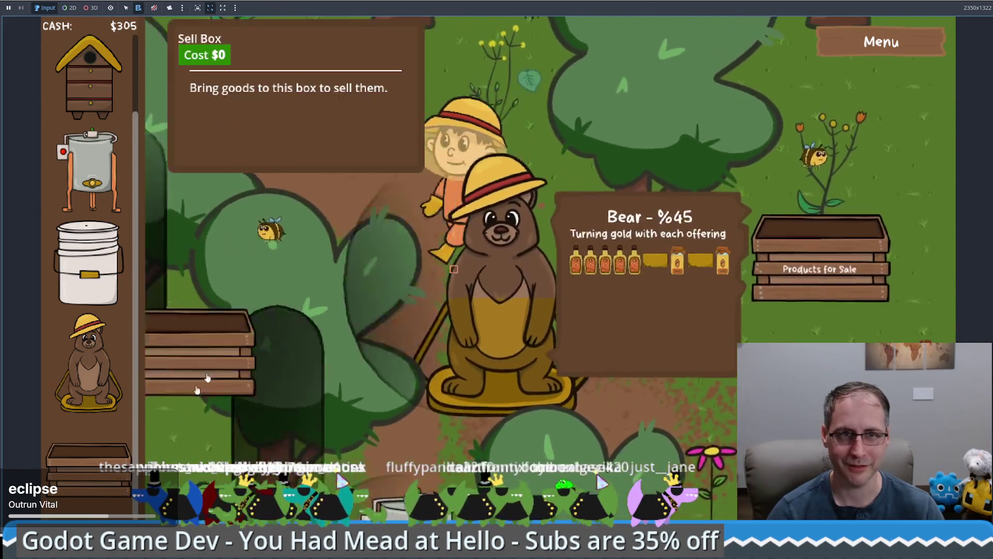
left_click(401, 189)
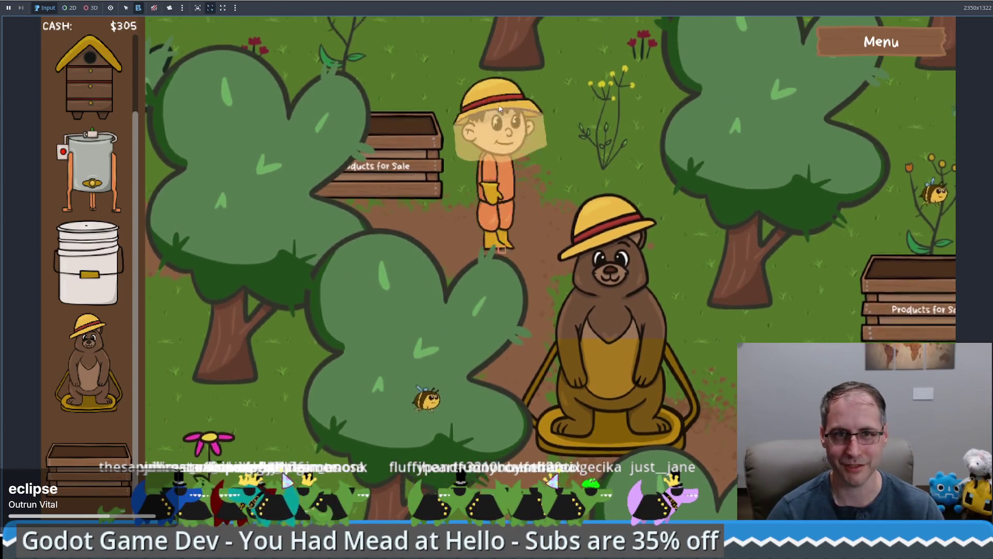
Walk to the bear to check its 45% golden progress, then head left past the crate
key("s")
key("d")
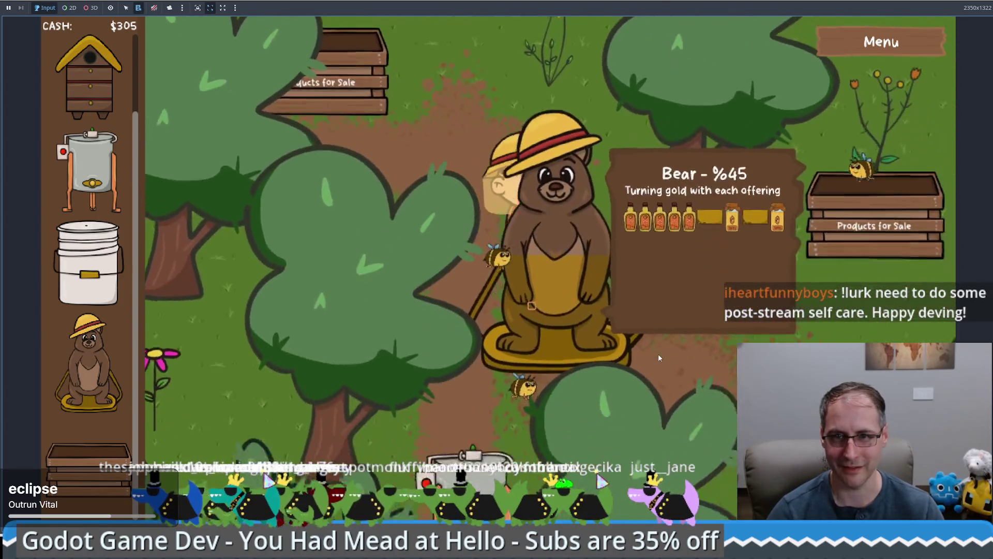
key("w")
key("a")
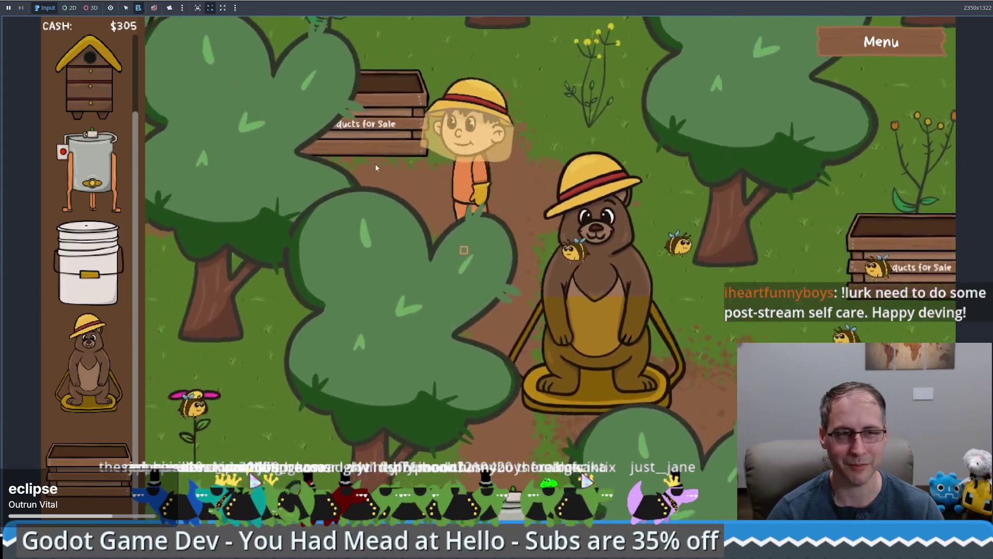
key("a")
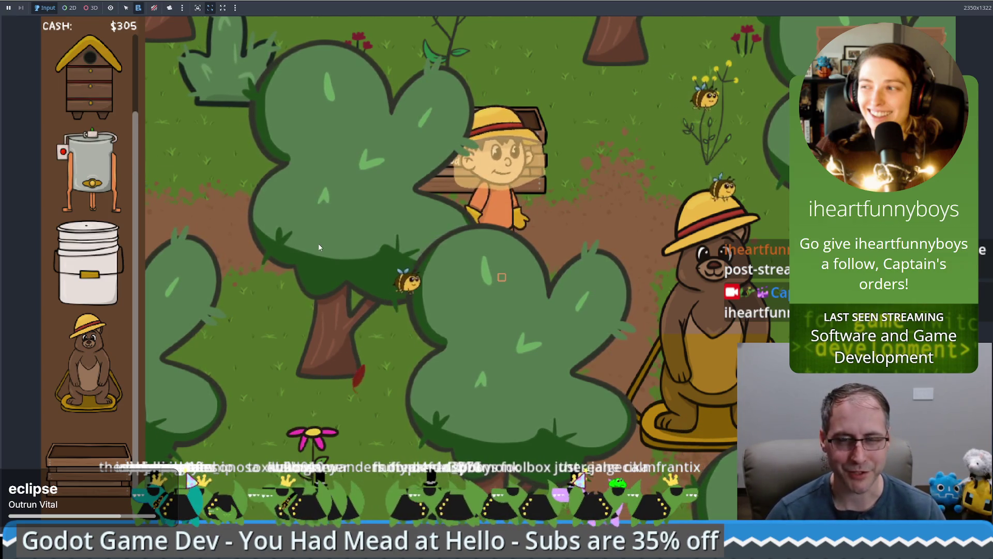
Walk the beekeeper right, up toward the flowers, down onto the dirt path, then away from the bear
left_click(600, 196)
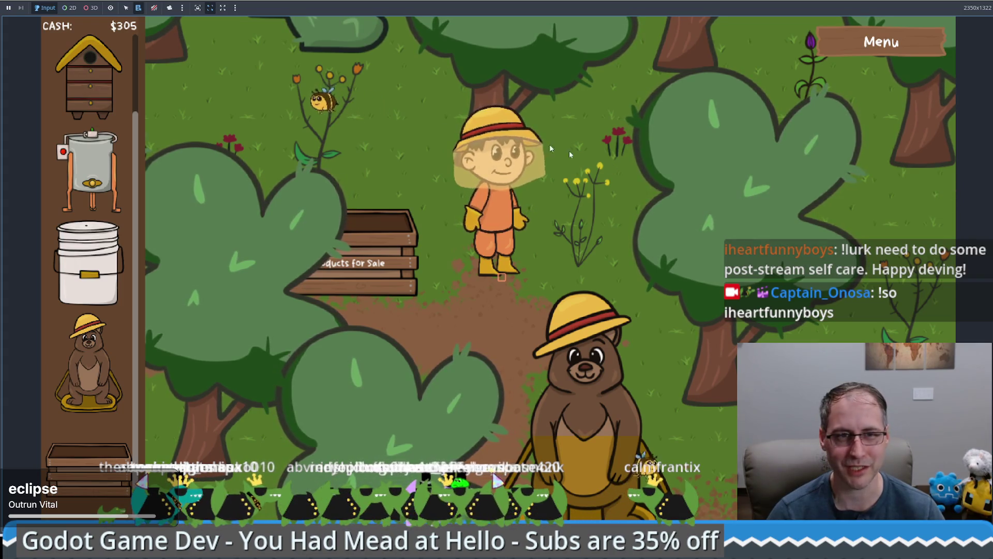
left_click(321, 105)
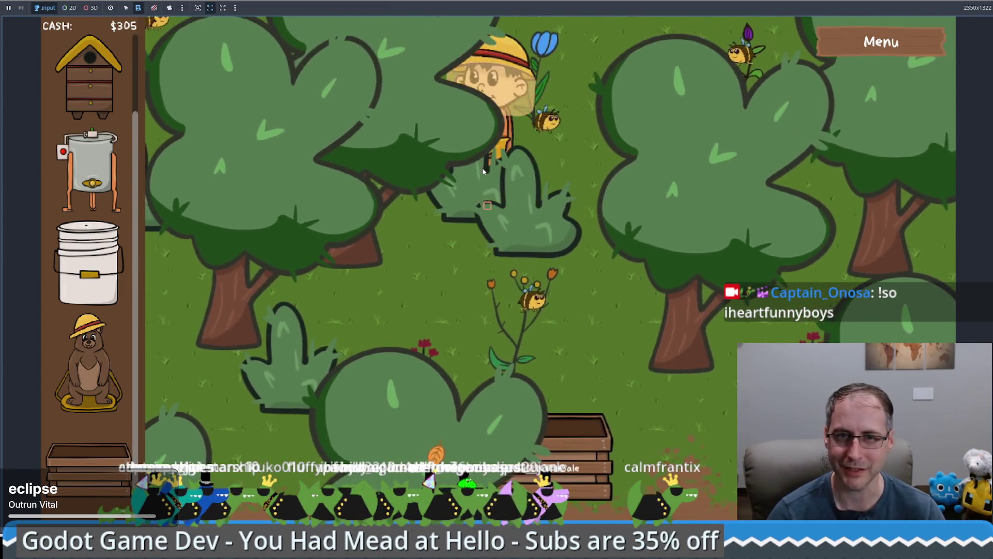
left_click(440, 251)
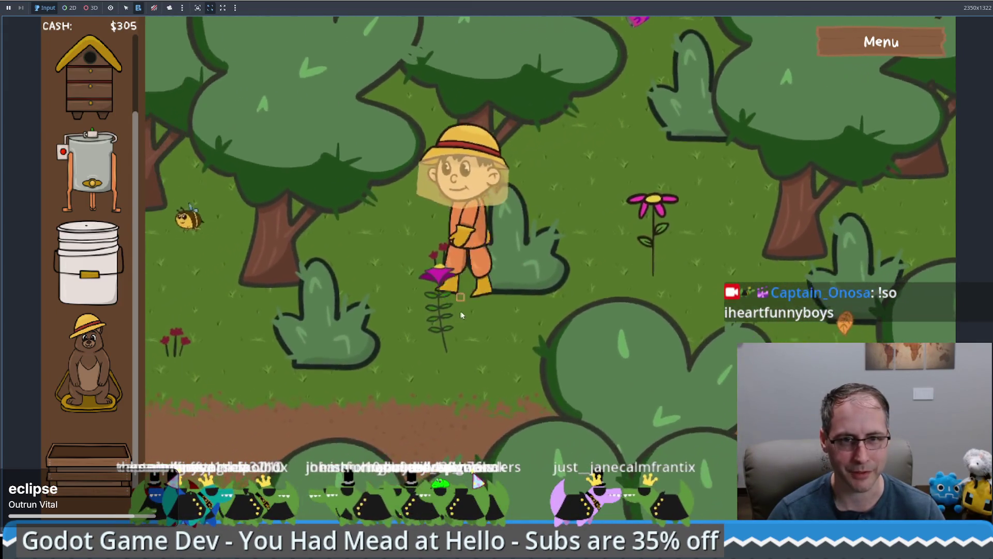
left_click(464, 308)
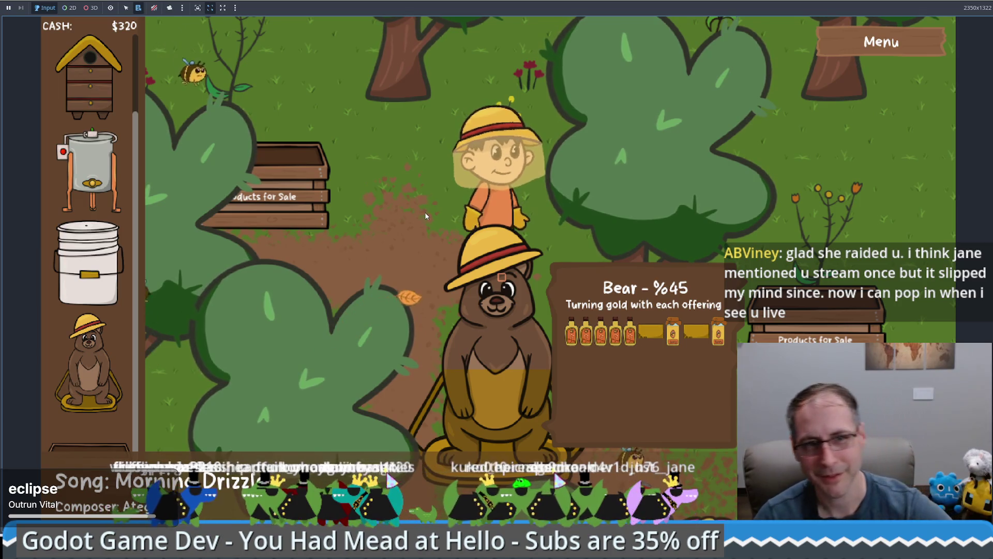
left_click(396, 221)
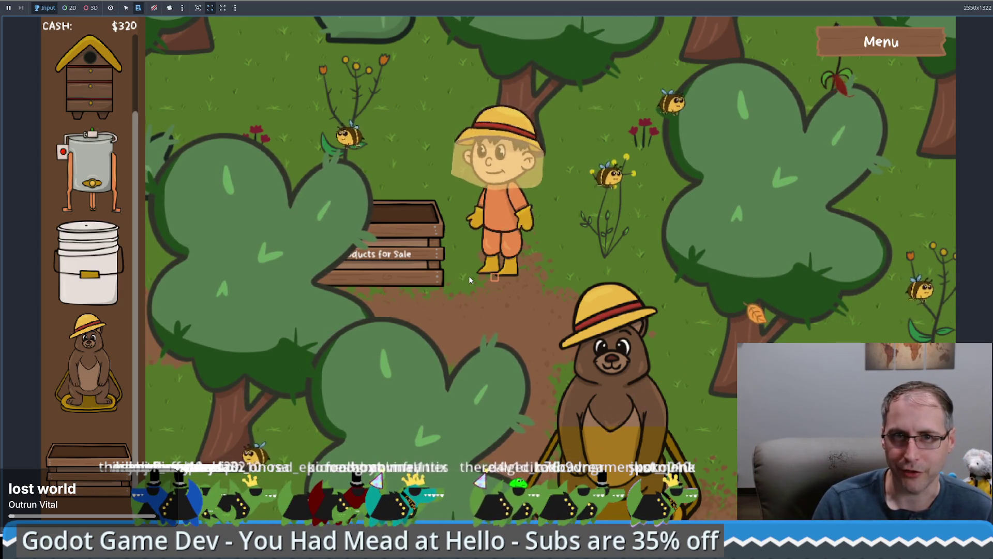
Buy and place a Honey Extractor, then take a finished jar of honey from it
mouse_move(99, 181)
left_mouse_down()
mouse_move(297, 191)
mouse_move(535, 284)
mouse_move(614, 264)
mouse_move(618, 276)
mouse_move(614, 268)
left_mouse_up()
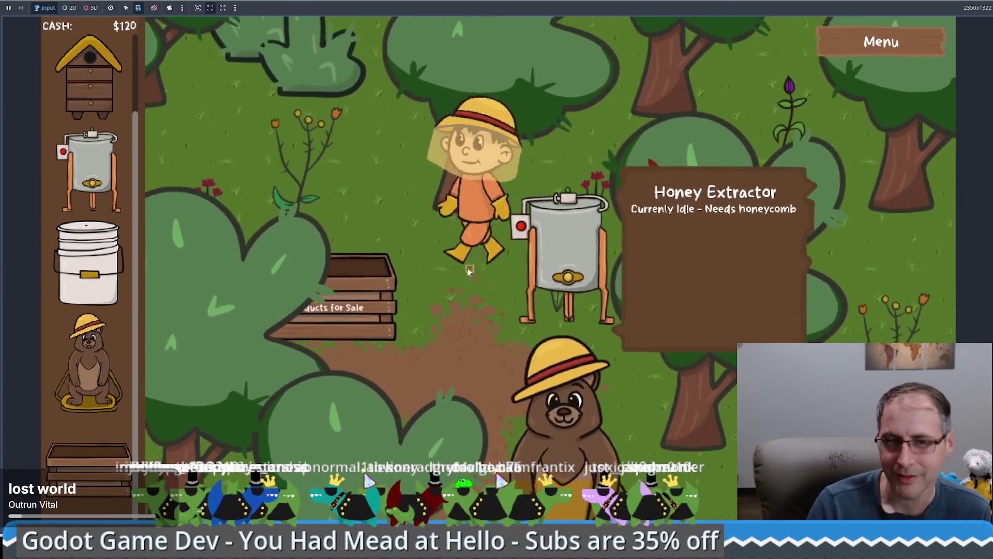
left_click(437, 306)
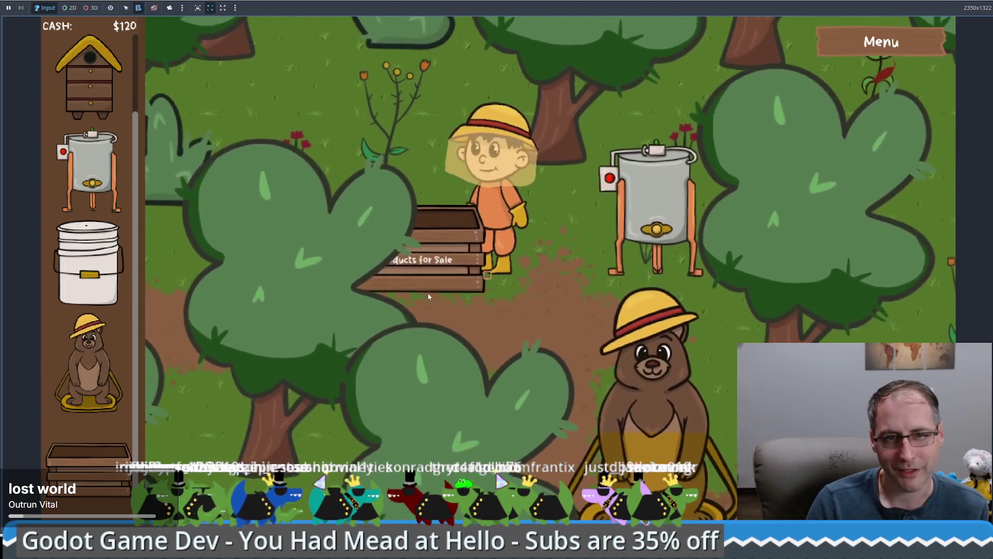
left_click(644, 249)
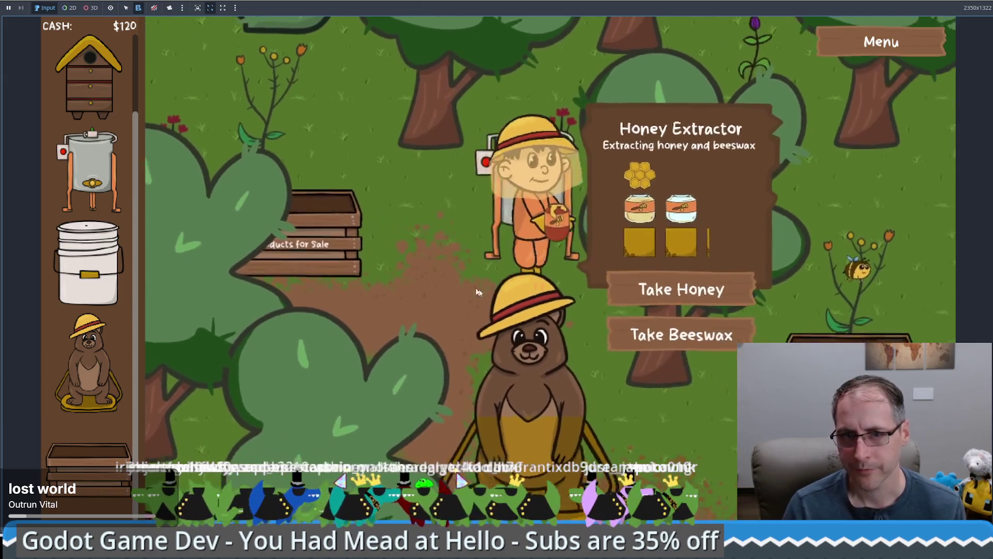
left_click(688, 286)
left_click(517, 287)
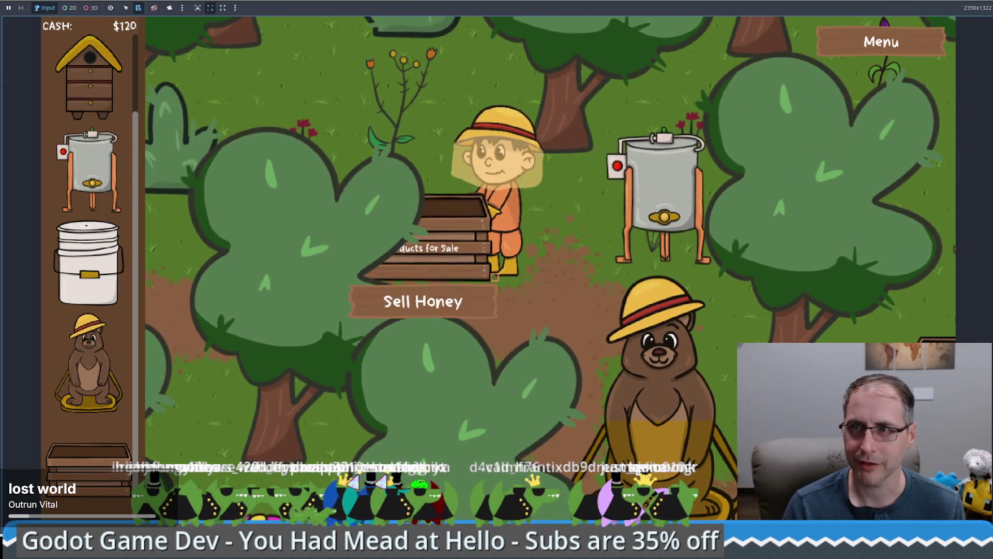
mouse_move(969, 1)
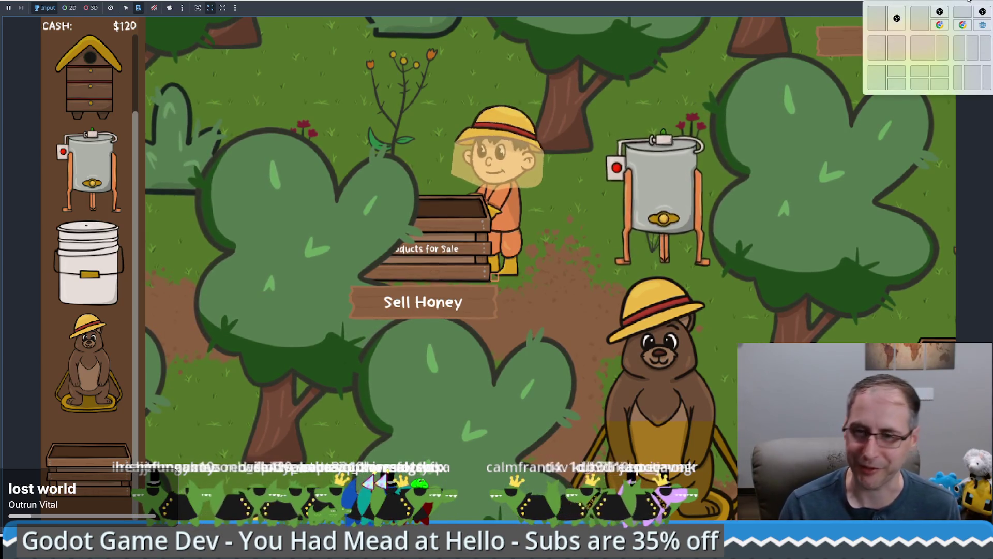
left_click(664, 207)
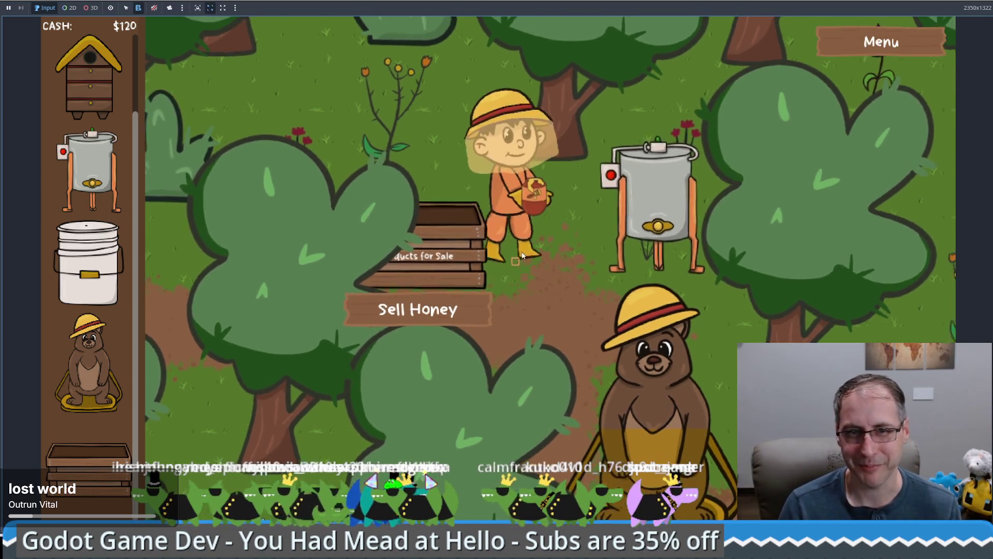
left_click(683, 326)
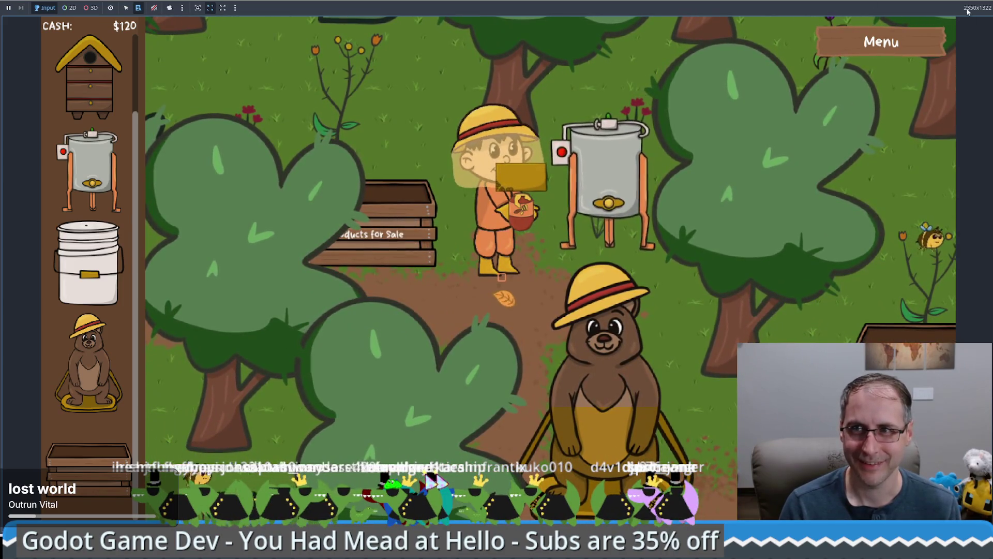
Shrink the game window back into the editor and move it aside to uncover the code
left_click(968, 11)
left_click(536, 205)
mouse_move(537, 103)
left_mouse_down()
mouse_move(636, 105)
mouse_move(686, 68)
left_mouse_up()
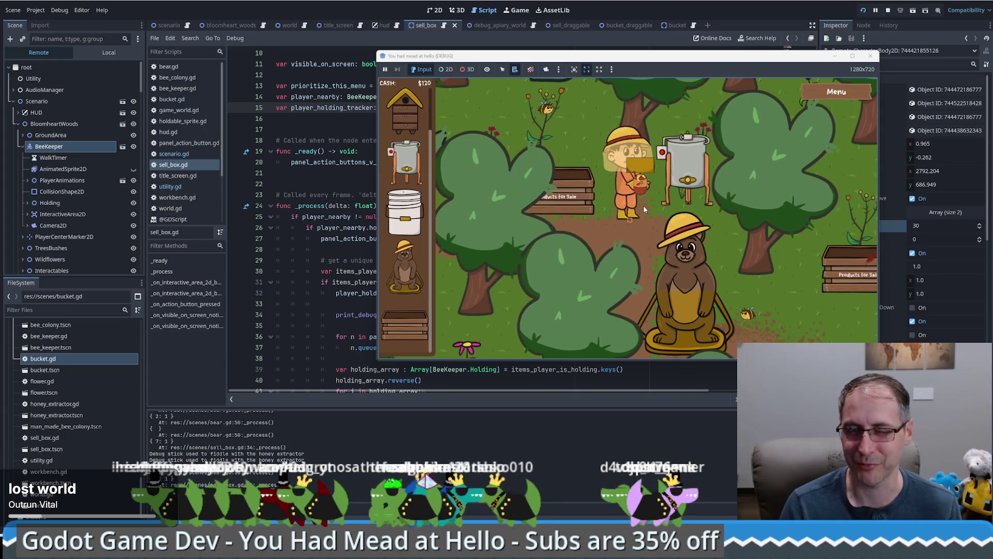
Raise sell_box.gd and scroll to its placed signal with prices honey 75, honeycomb 50, beeswax 75, mead 300
left_click(341, 207)
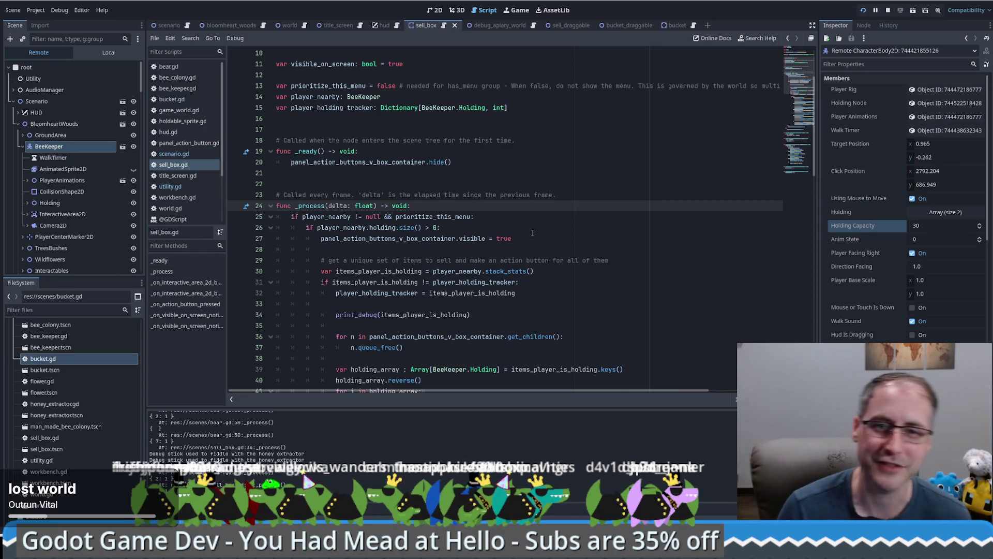
scroll(533, 233, "down", 5)
scroll(521, 247, "up", 5)
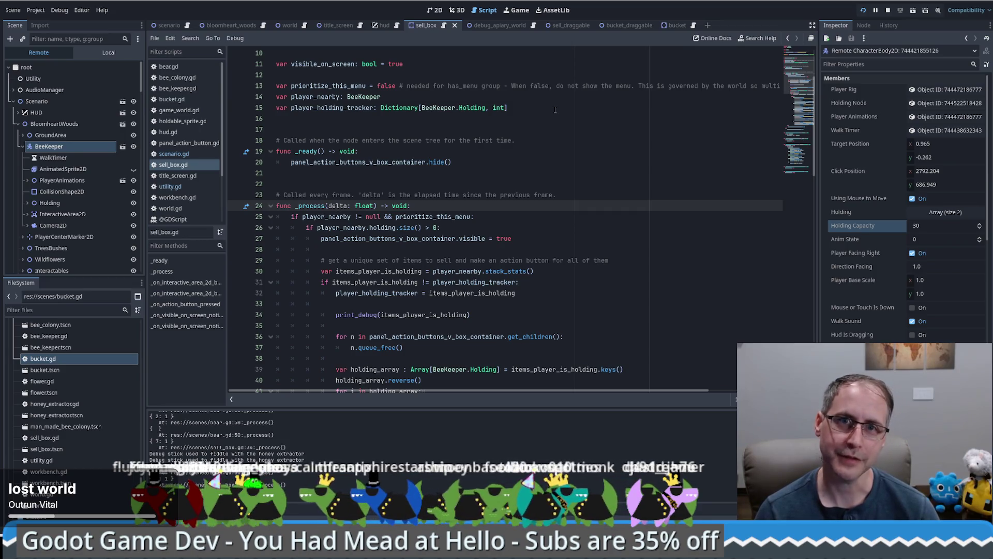
left_click(443, 27)
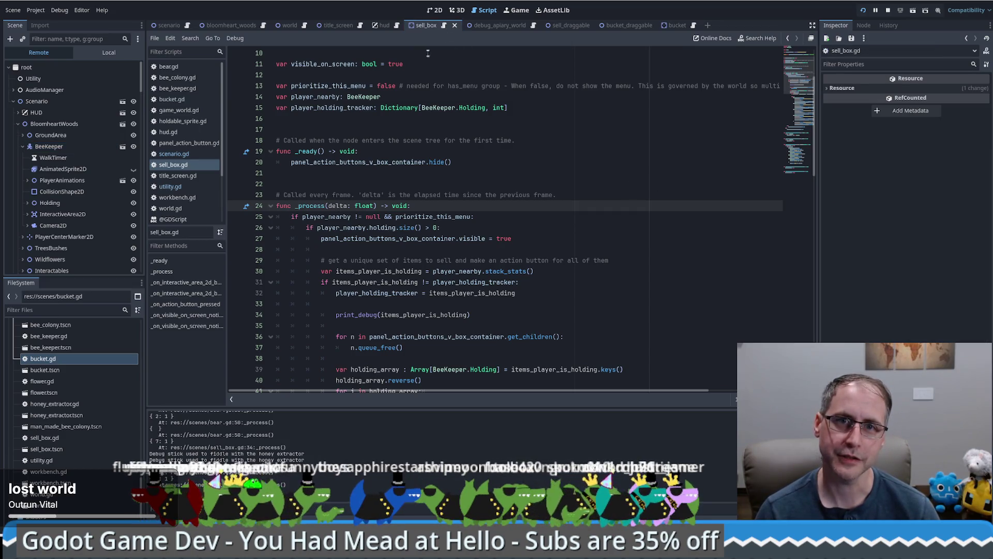
scroll(474, 124, "up", 3)
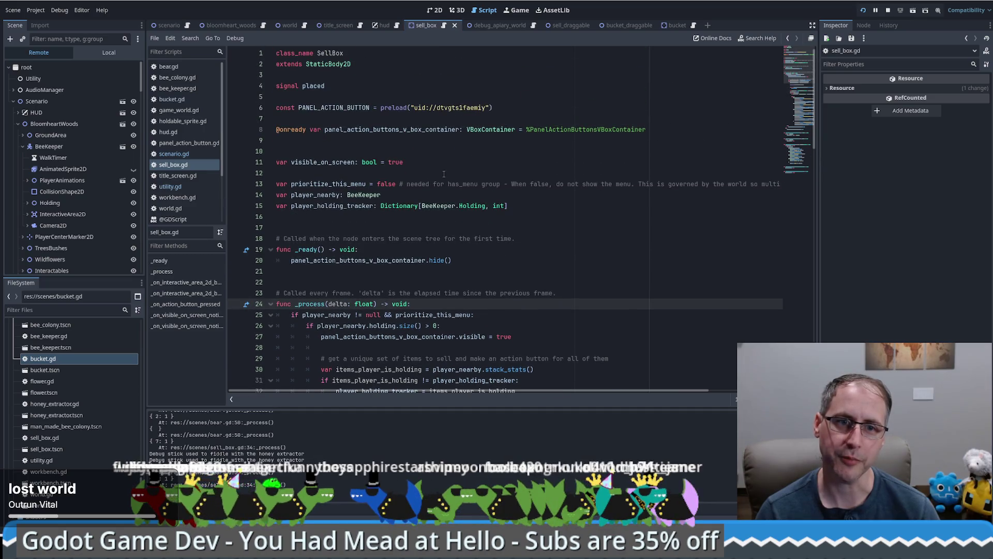
left_click(313, 86)
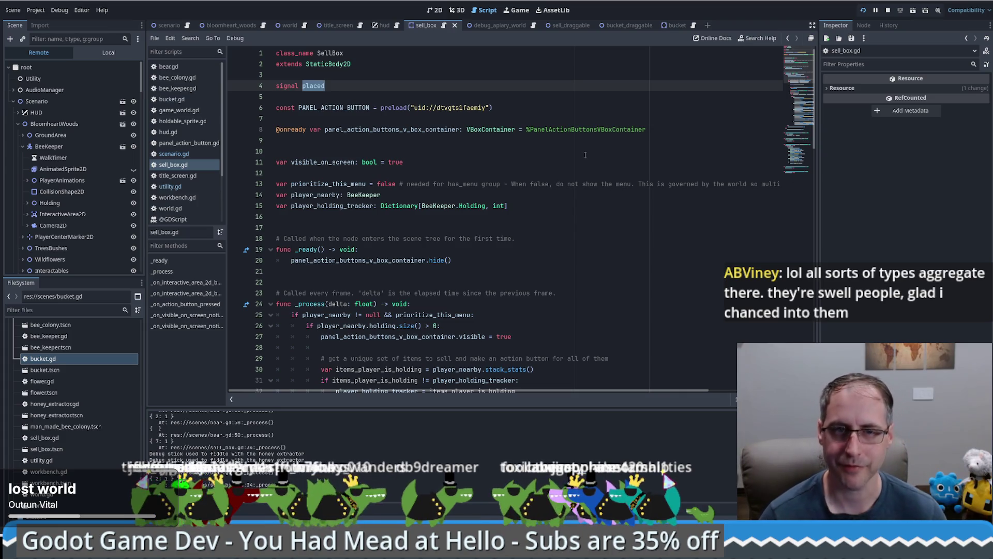
left_click_drag(804, 79, 808, 157)
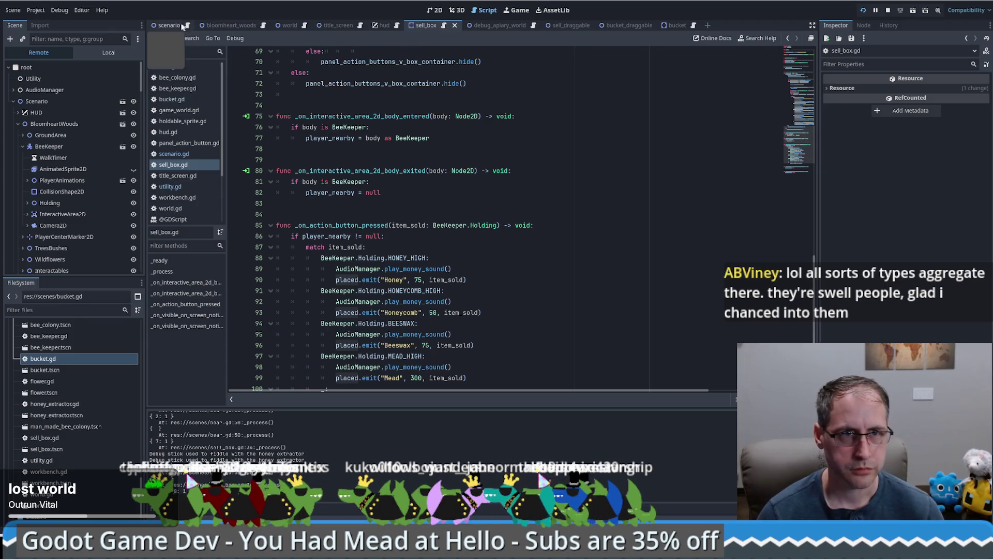
Open scenario.gd, look over its connection lines, and jump to bootstrap_current_level
left_click(185, 25)
mouse_move(804, 122)
left_mouse_down()
mouse_move(799, 95)
mouse_move(807, 124)
left_mouse_up()
scroll(625, 154, "down", 5)
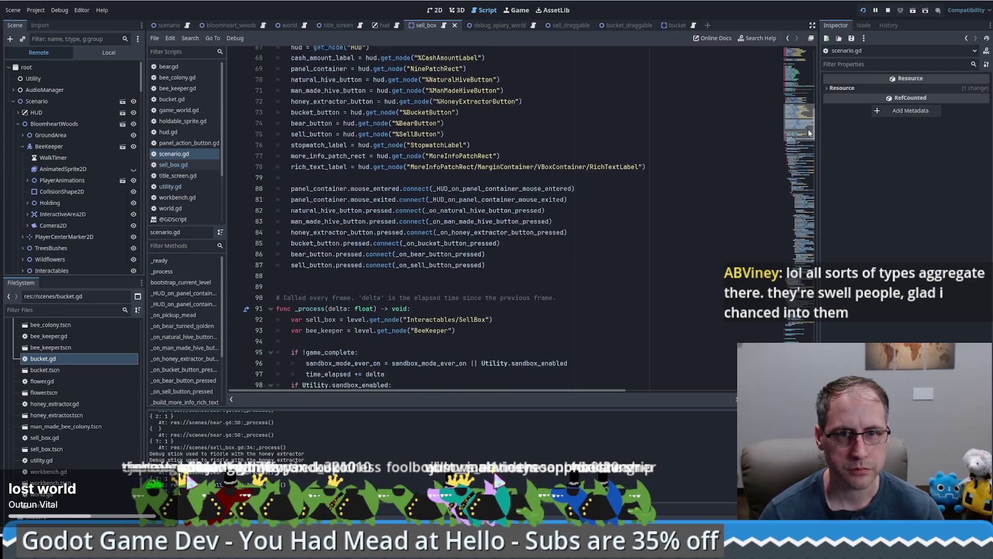
left_click(610, 189)
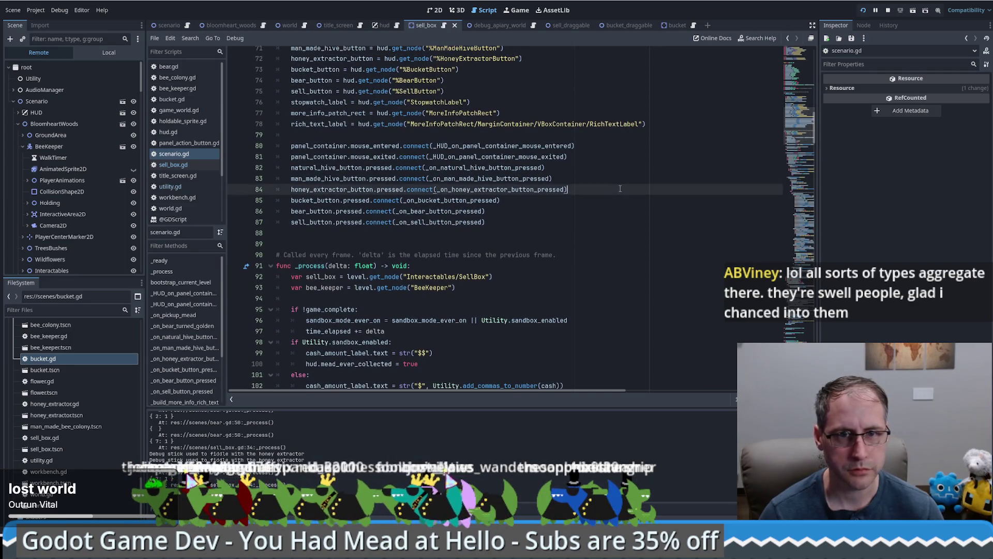
scroll(312, 181, "down", 2)
left_click(312, 211)
scroll(564, 207, "up", 8)
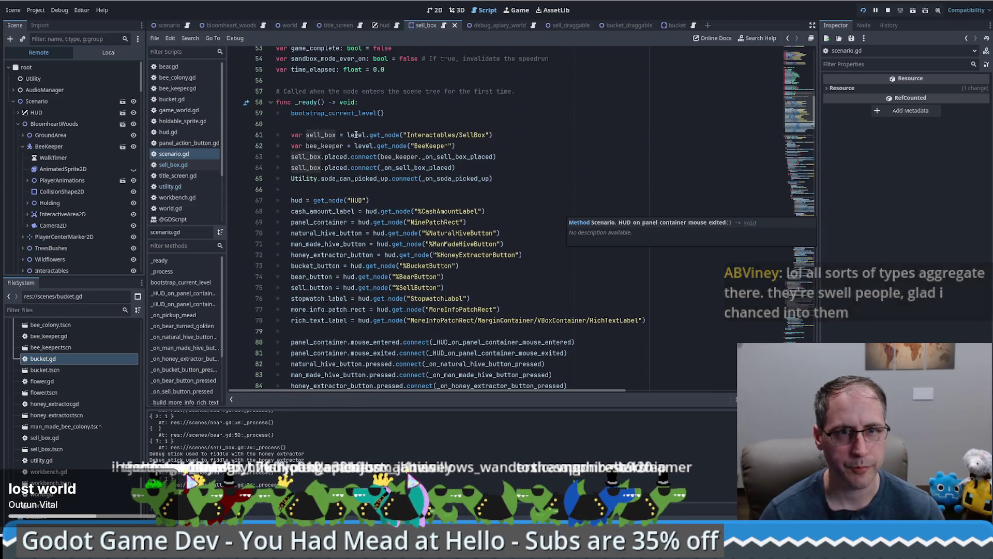
left_click(342, 113, "ctrl")
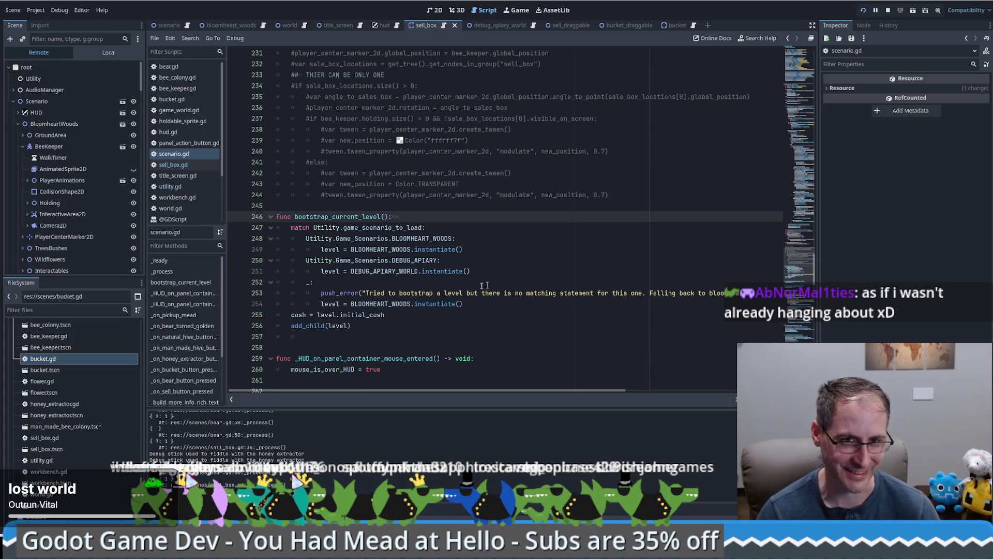
Scroll up to the _ready function where the sell box's placed signal is connected
scroll(444, 214, "down", 2)
scroll(443, 227, "up", 2)
left_click(440, 206)
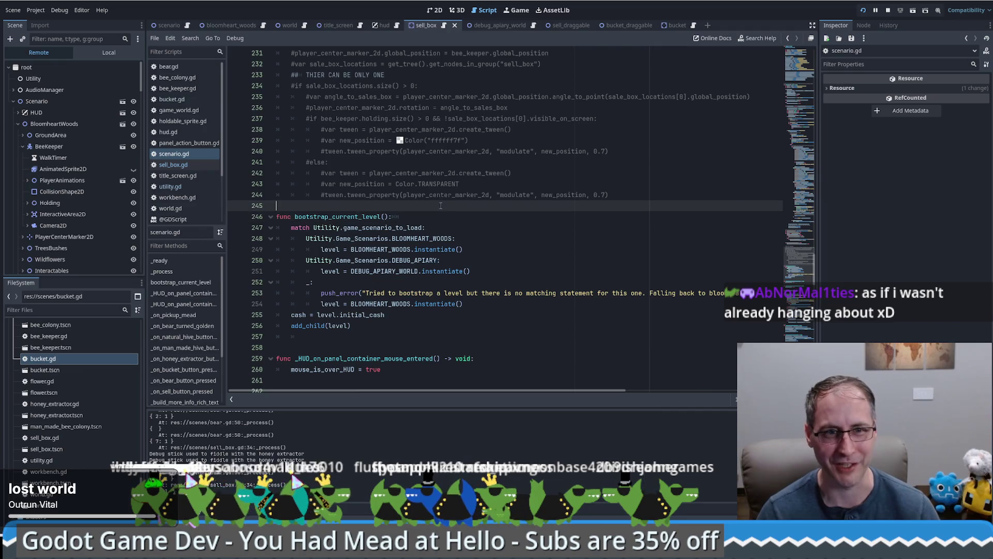
scroll(450, 214, "up", 5)
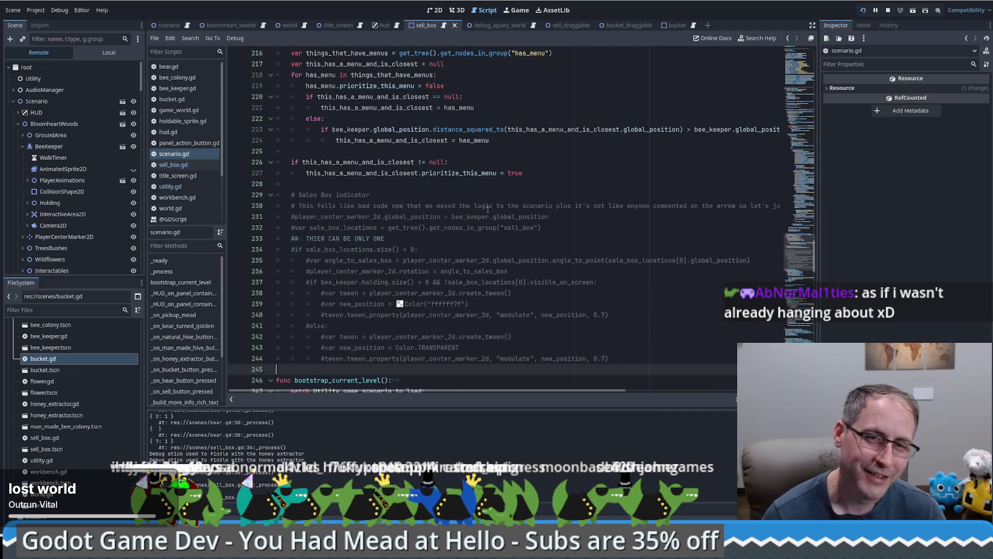
scroll(489, 211, "down", 8)
scroll(493, 199, "up", 17)
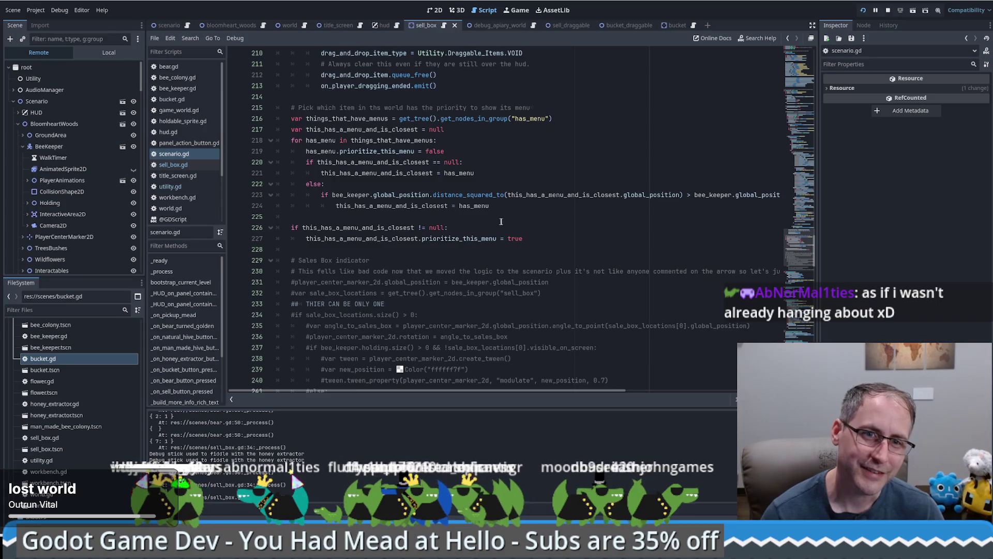
scroll(590, 225, "up", 20)
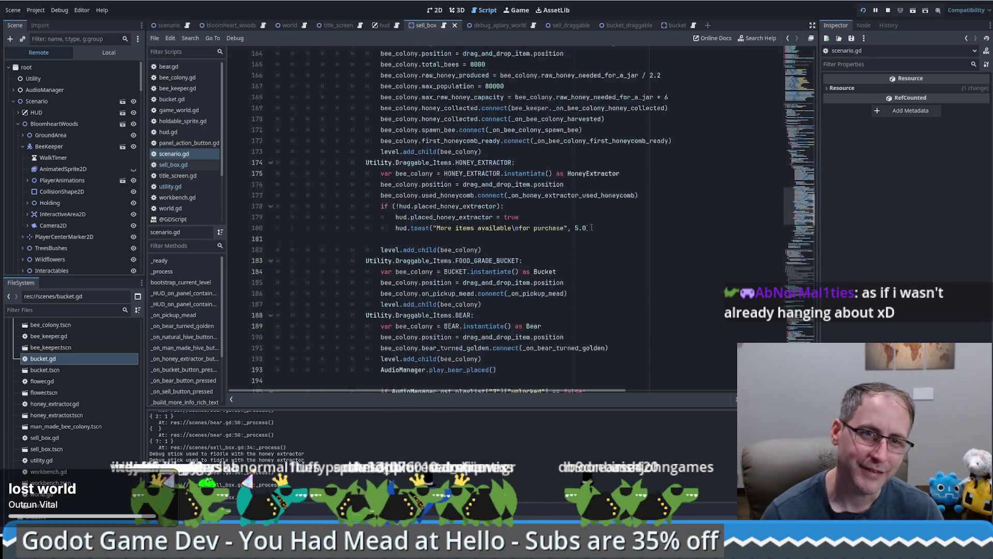
scroll(588, 226, "up", 8)
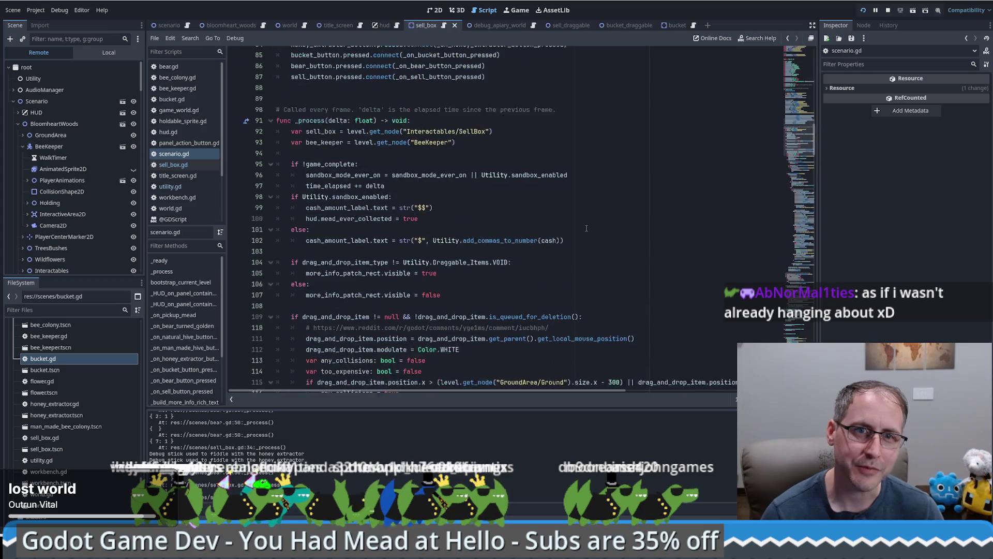
scroll(412, 195, "up", 9)
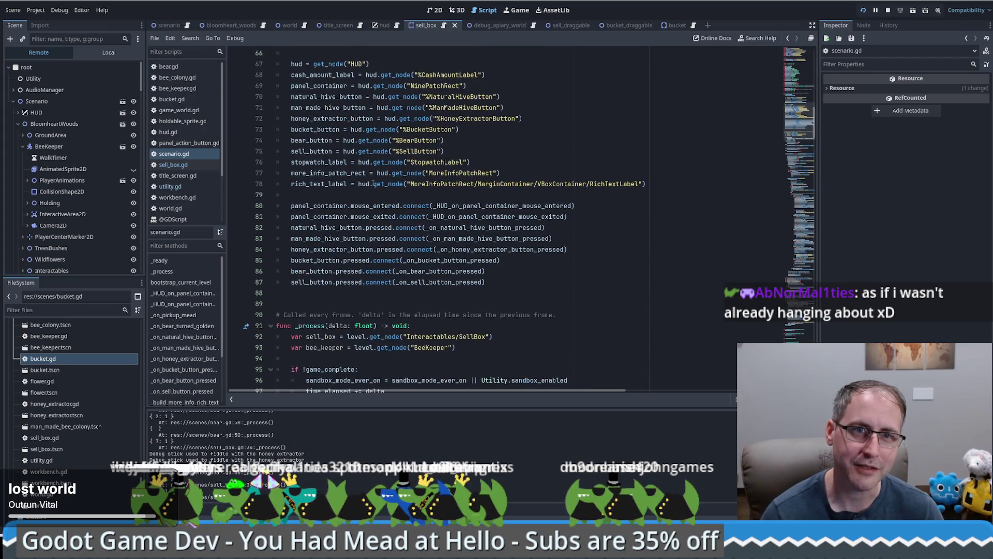
mouse_move(494, 141)
left_mouse_down()
mouse_move(518, 339)
mouse_move(494, 140)
left_mouse_up()
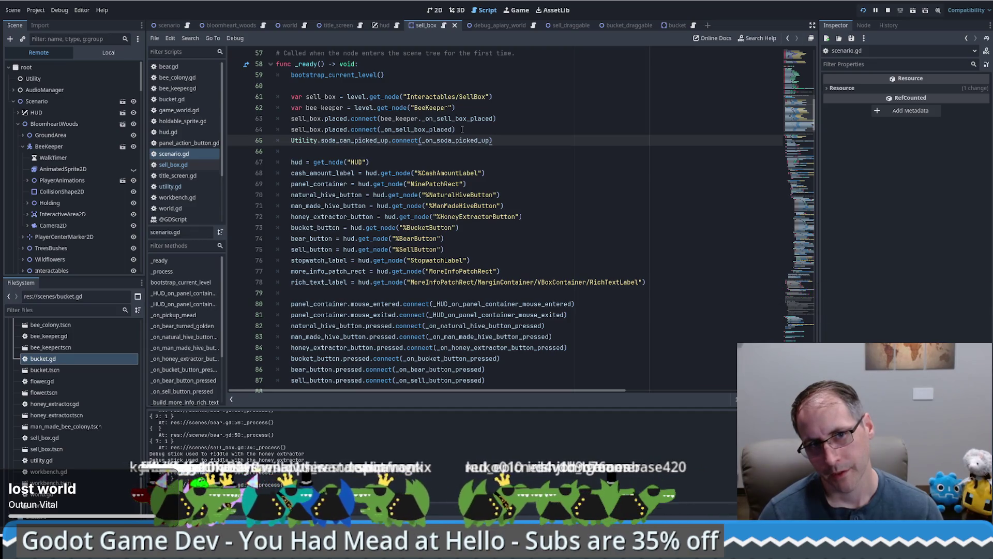
Move the sell_box declaration below bee_keeper and add an 'if sell_box != null' check
double_click(306, 118)
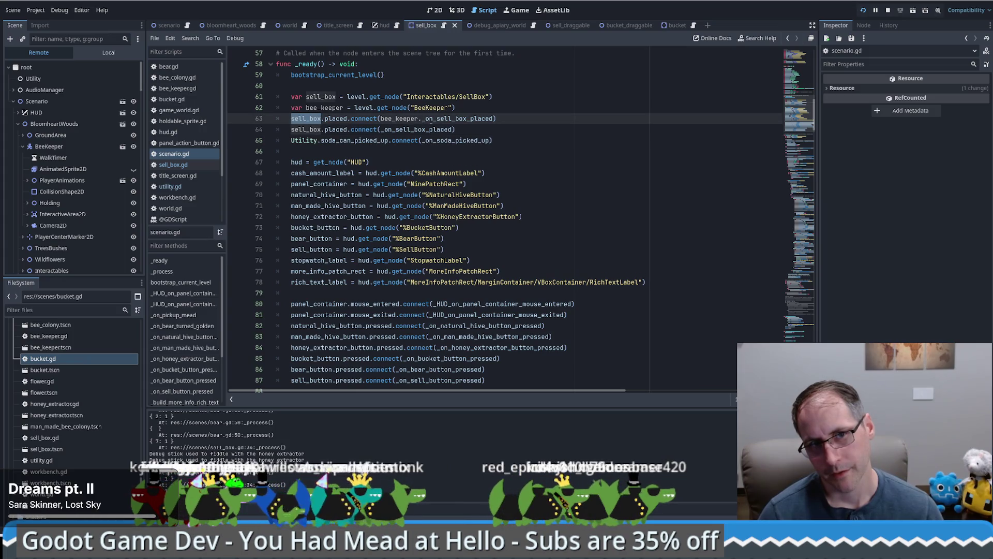
left_click(508, 93)
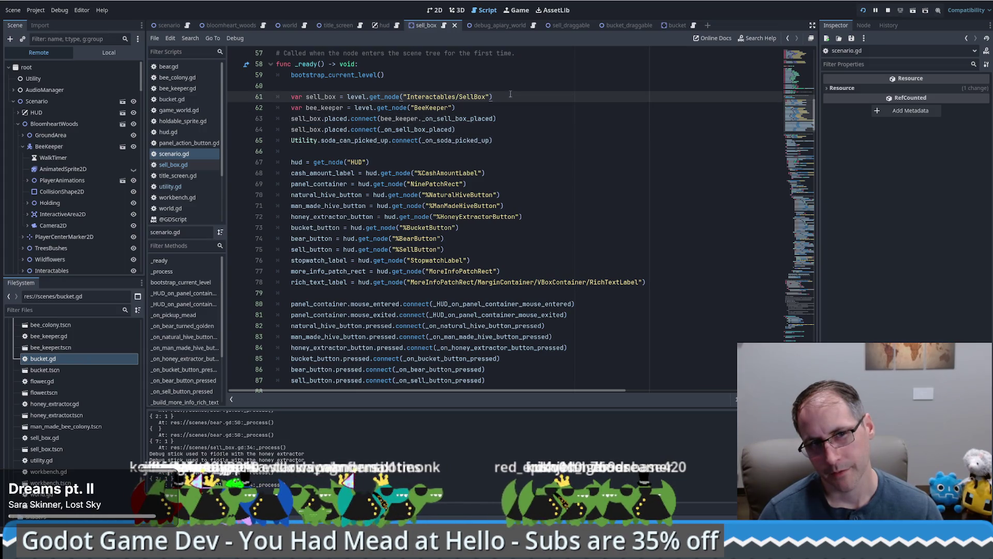
key("alt+Down")
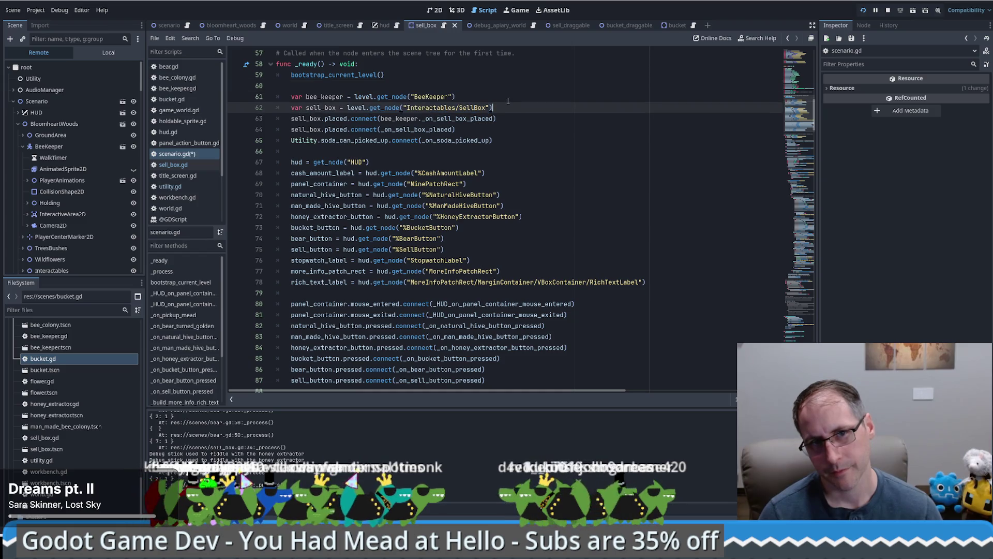
key("Return")
type("if ")
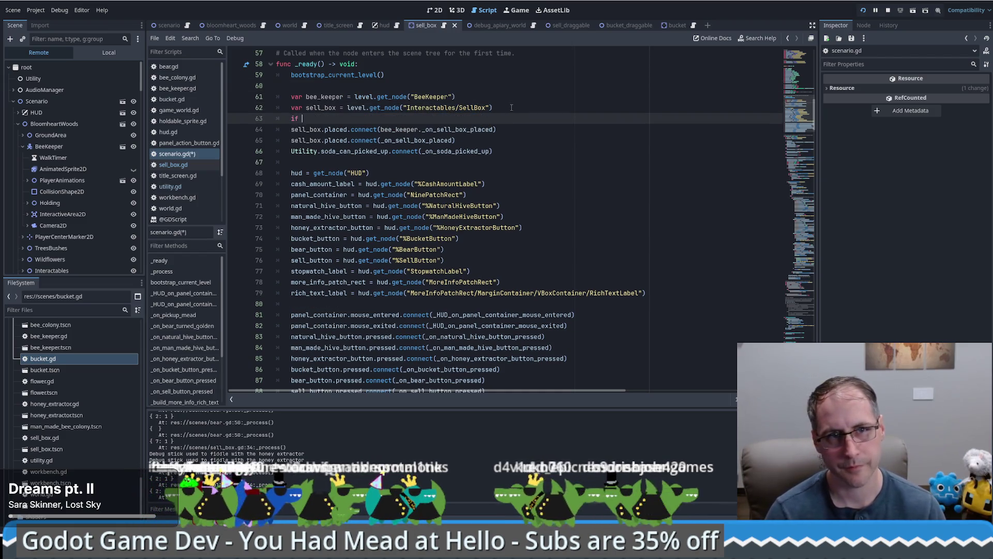
type("sell_box ")
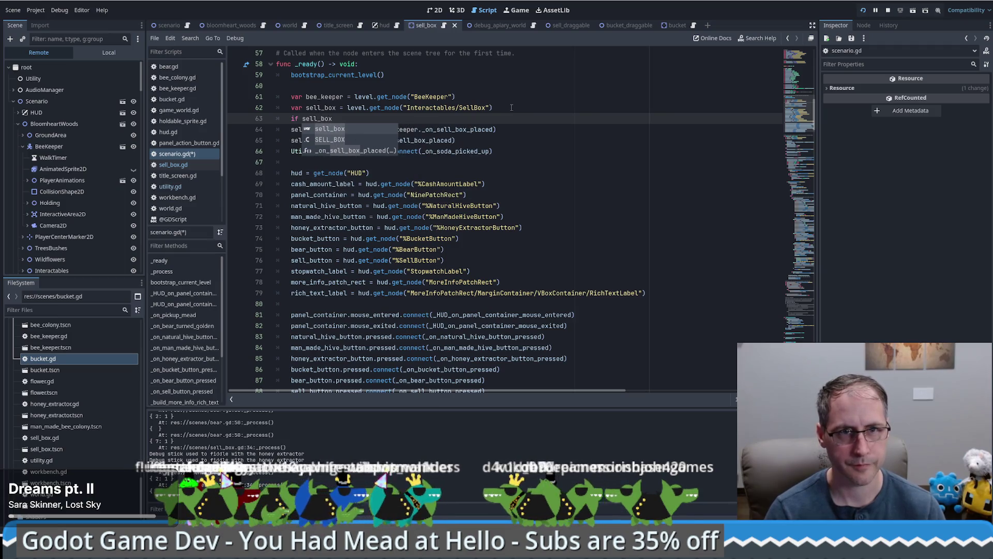
type("!= null:")
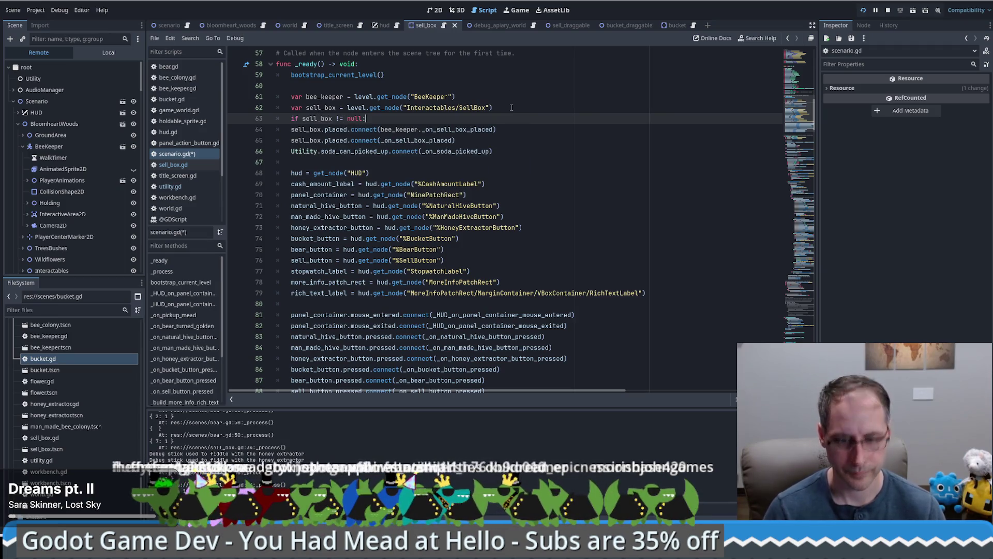
Indent the two placed-signal connect lines under the null check and select them
key("Down")
left_click_drag(520, 145, 239, 133)
key("Tab")
left_click(558, 135)
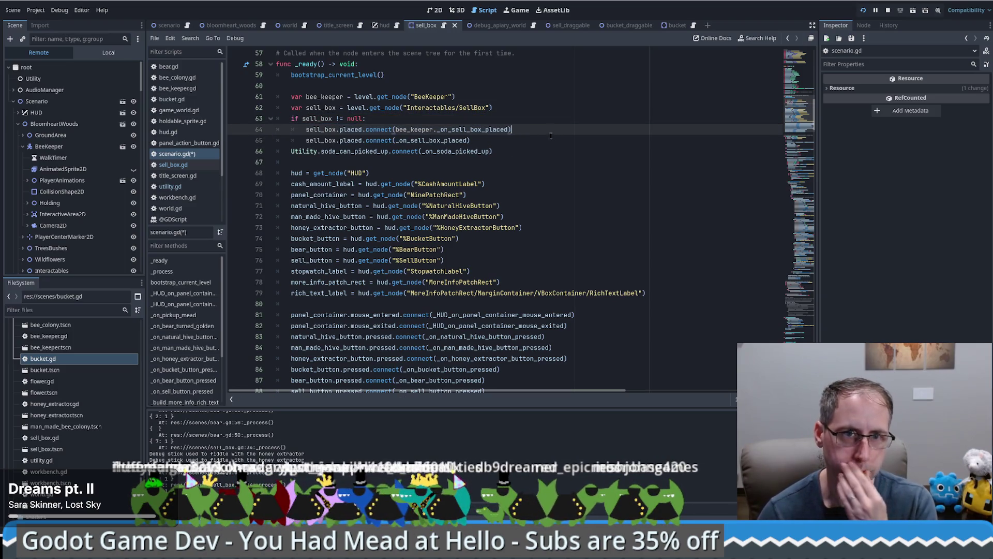
left_click(534, 141)
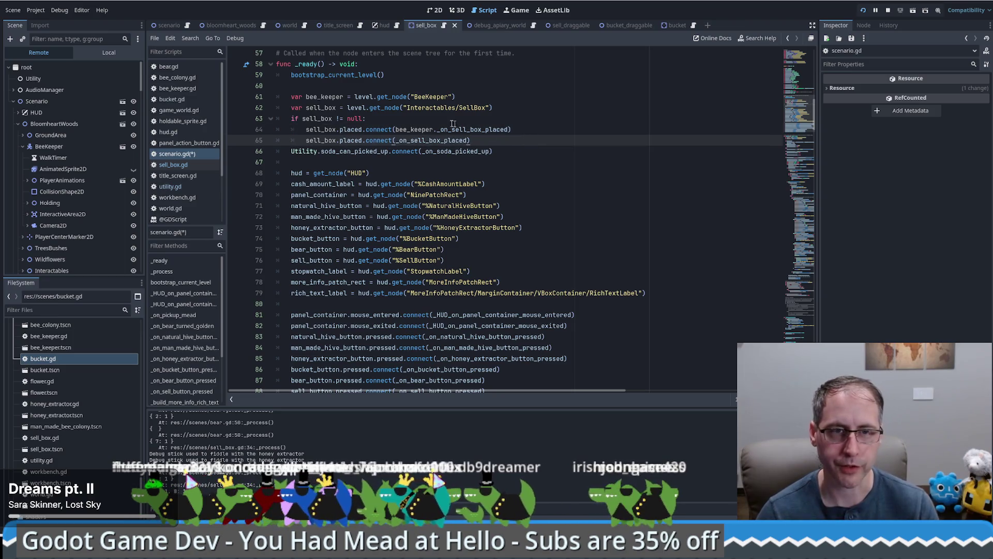
left_click(314, 119)
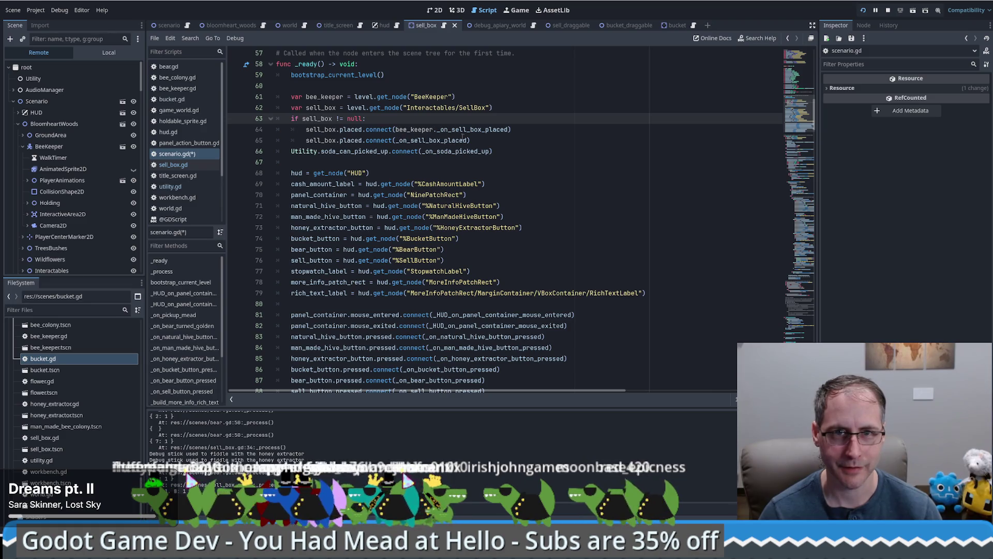
left_click(418, 140)
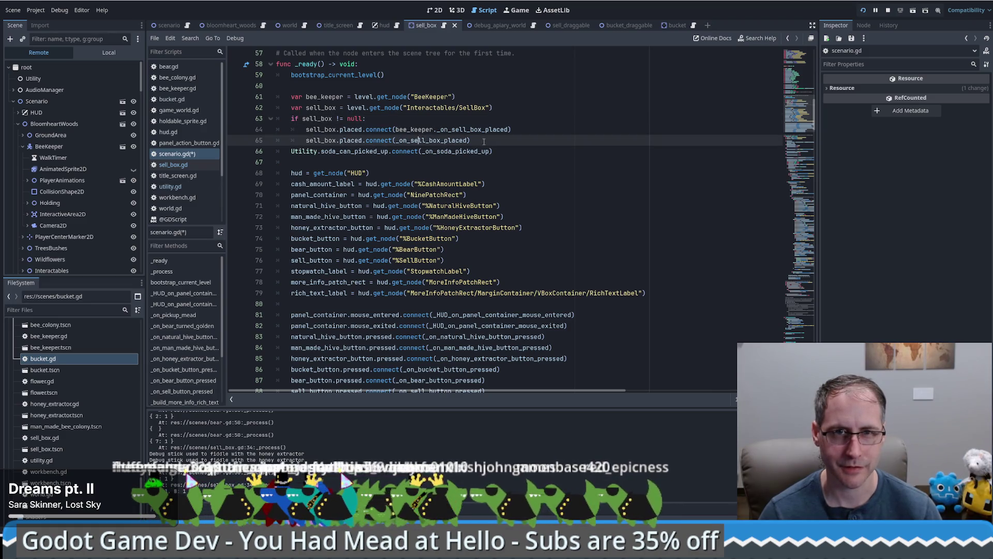
left_click_drag(301, 136, 277, 129)
key("ctrl+c")
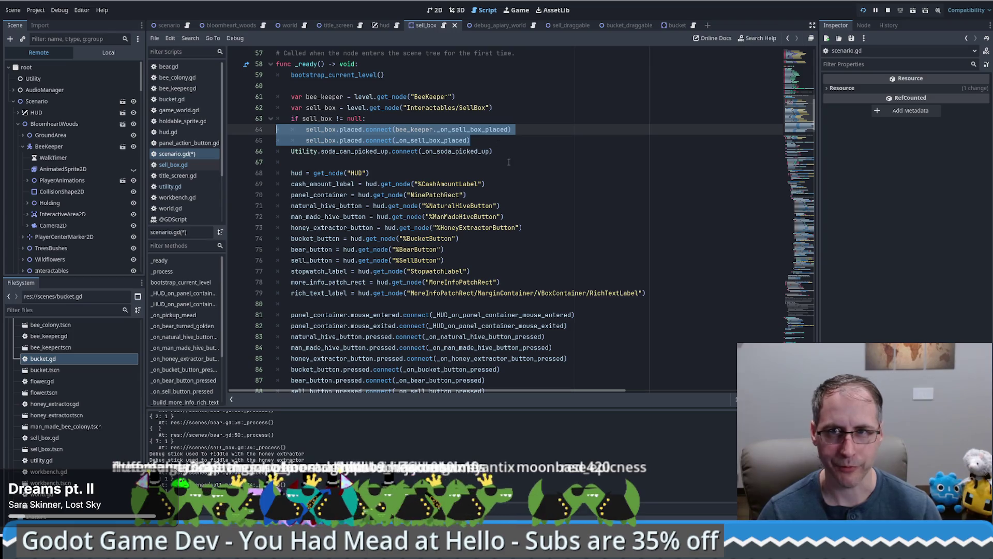
mouse_move(804, 117)
left_mouse_down()
mouse_move(799, 316)
mouse_move(812, 228)
left_mouse_up()
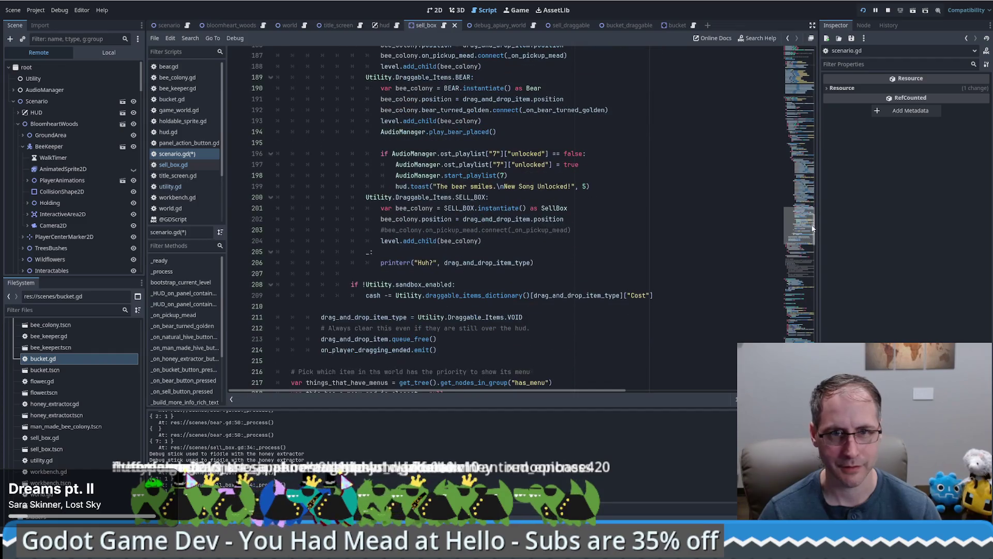
Paste the two connect lines into the SELL_BOX drop branch and rename sell_box to bee_colony
left_click(584, 224)
key("Return")
key("ctrl+v")
left_click_drag(480, 241, 306, 241)
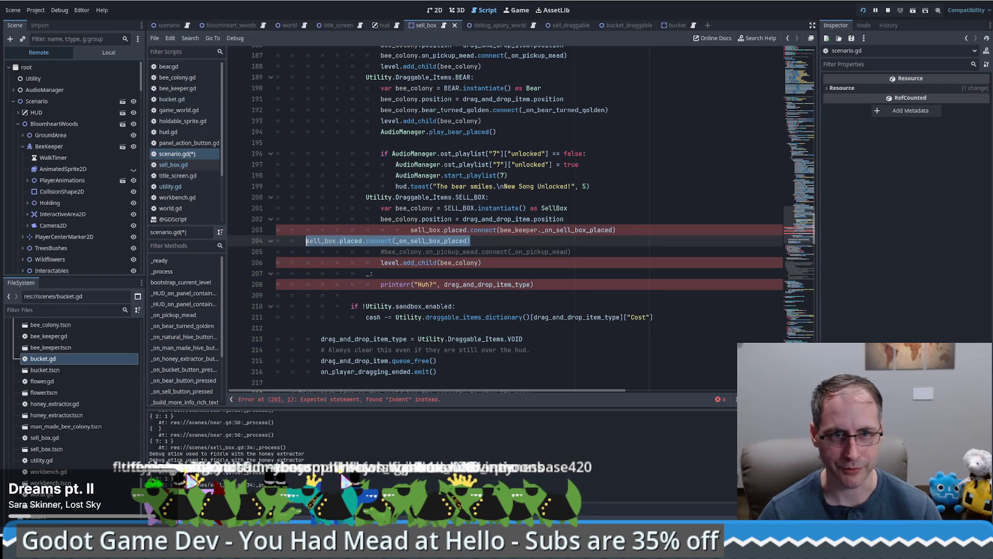
left_click(408, 230)
double_click(399, 218)
key("ctrl+c")
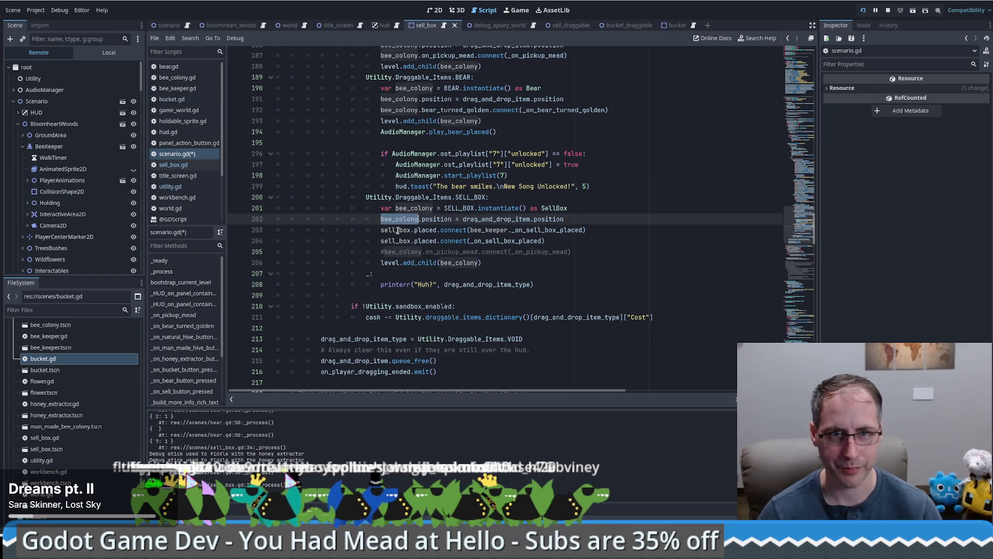
double_click(398, 230)
key("ctrl+v")
double_click(399, 241)
key("ctrl+v")
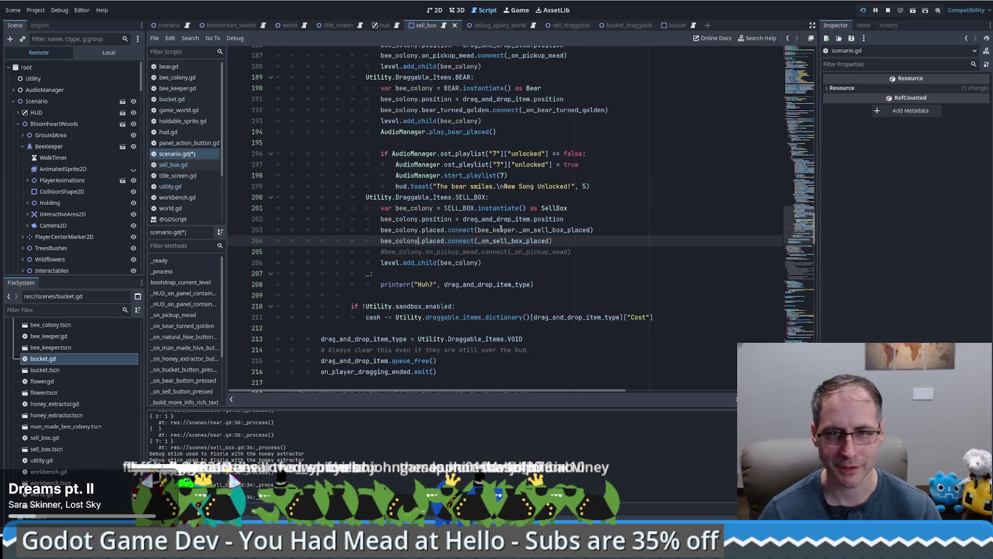
Delete the commented mead-pickup line, save scenario.gd, and relaunch the game
left_click(560, 230)
double_click(509, 241)
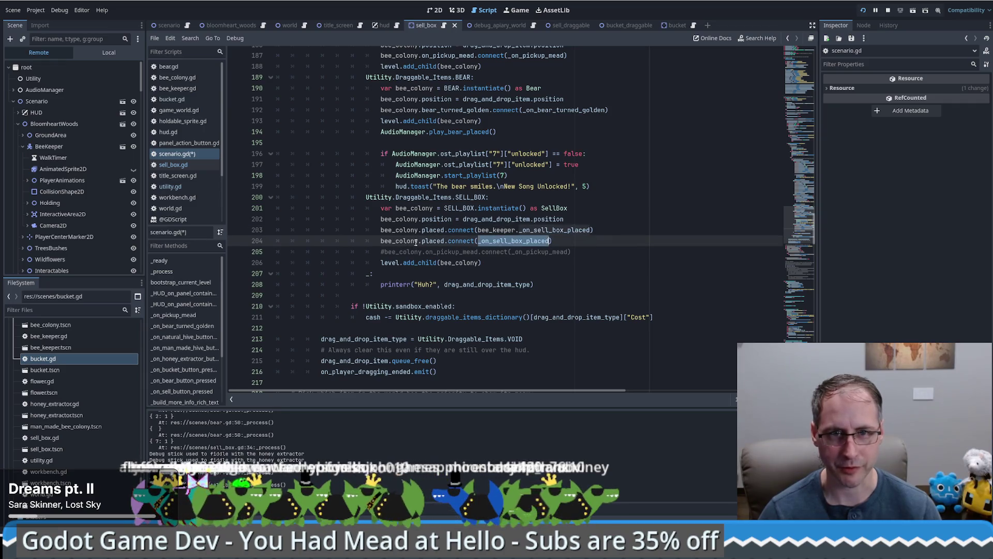
left_click(574, 251)
triple_click(577, 251)
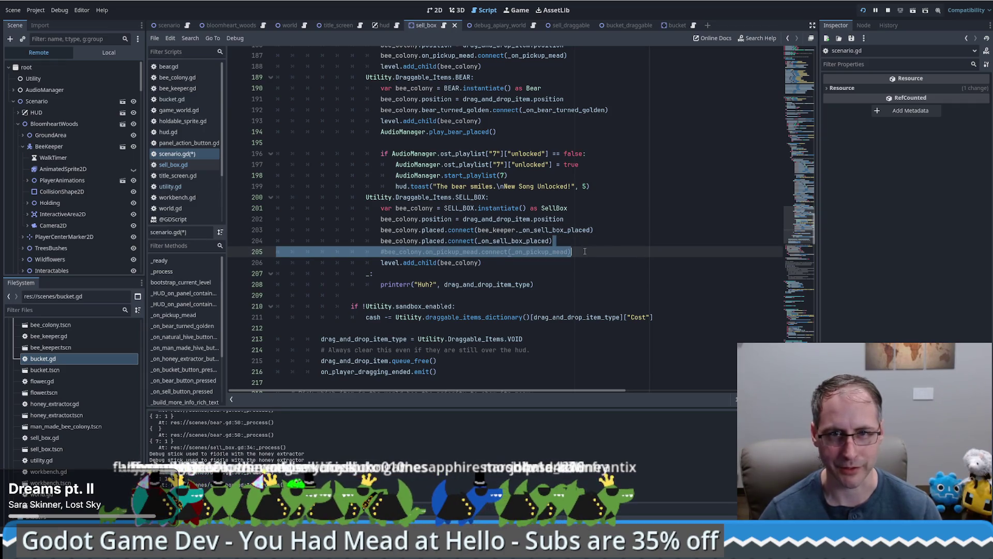
key("BackSpace")
key("BackSpace")
key("ctrl+s")
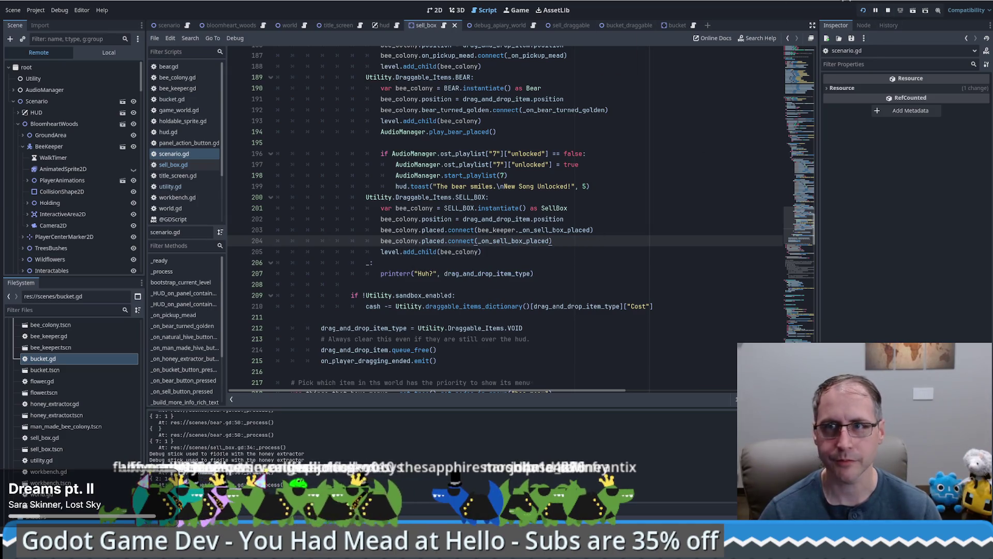
left_click(890, 9)
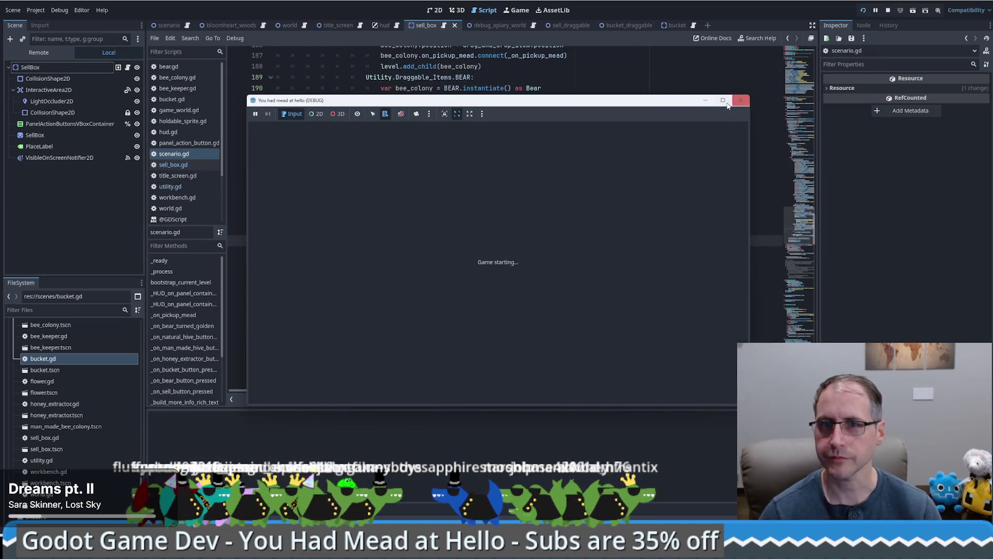
Start a new full-screen game, place a beehive, and sell honeycomb at two sale crates
left_click(725, 101)
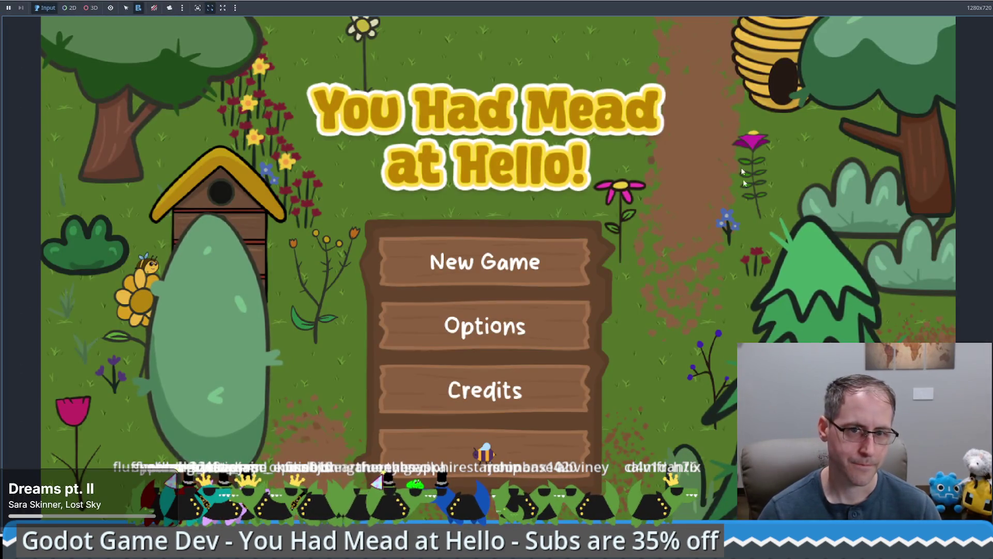
left_click(481, 444)
mouse_move(91, 189)
left_mouse_down()
mouse_move(616, 289)
mouse_move(622, 254)
left_mouse_up()
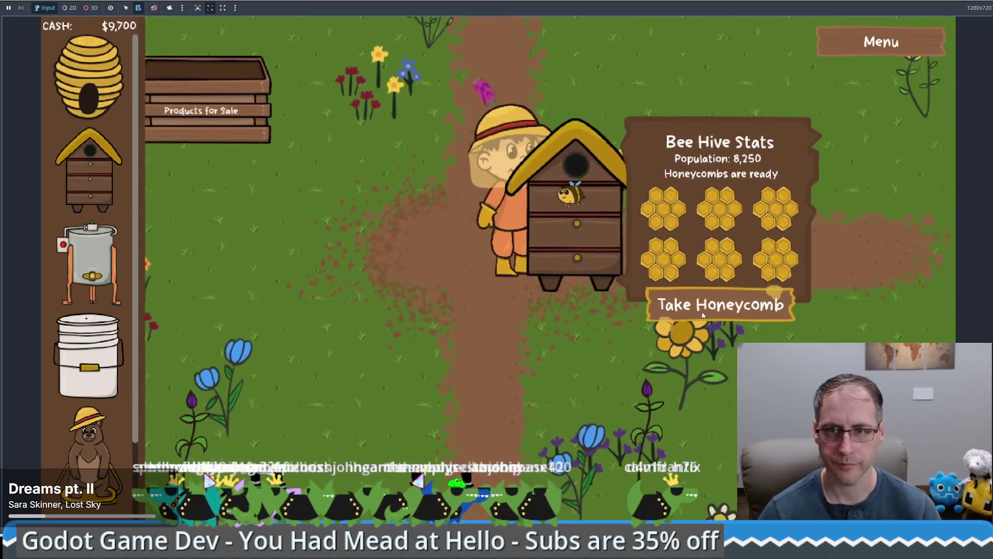
left_click(694, 303)
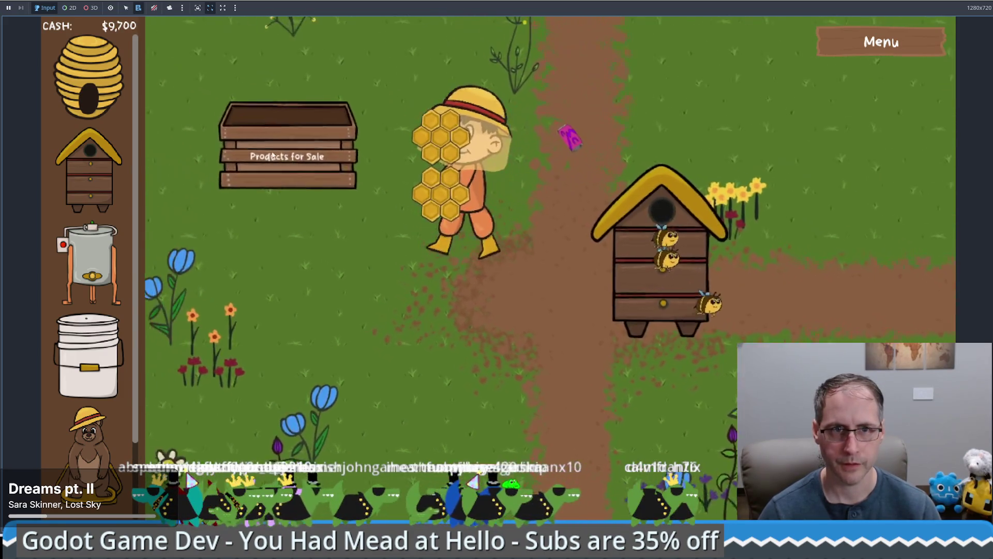
left_click(273, 155)
left_click(378, 256)
mouse_move(89, 455)
left_mouse_down()
mouse_move(466, 202)
mouse_move(761, 135)
left_mouse_up()
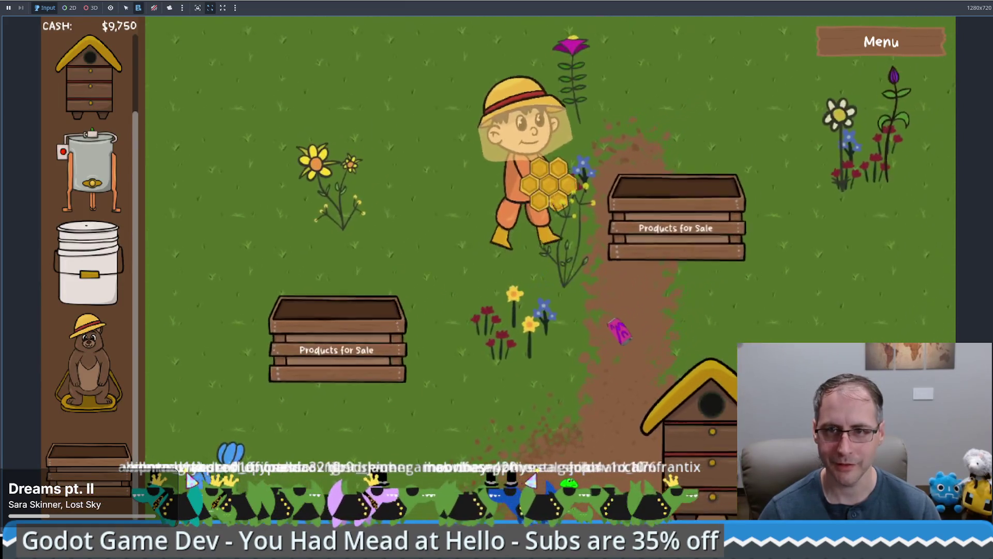
left_click(652, 330)
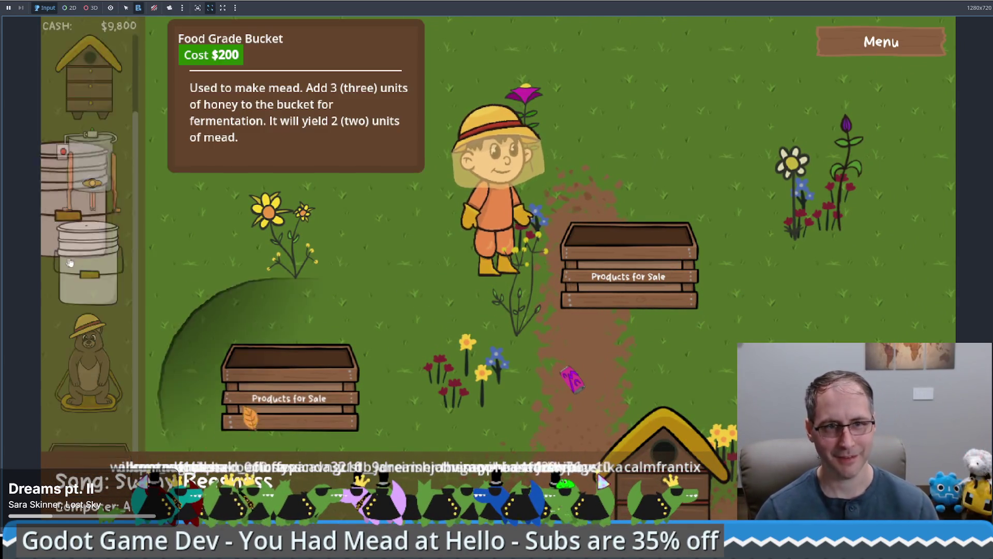
Place a Food Grade Bucket, take its mead, and sell it at the crate for $300
left_click_drag(88, 264, 385, 196)
left_click(429, 235)
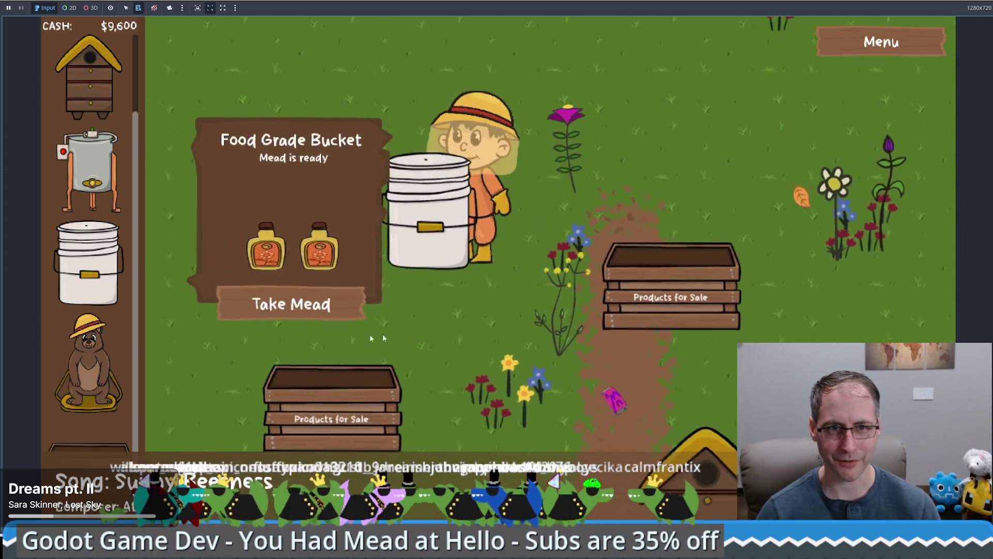
left_click(289, 300)
left_click(621, 347)
left_click(622, 348)
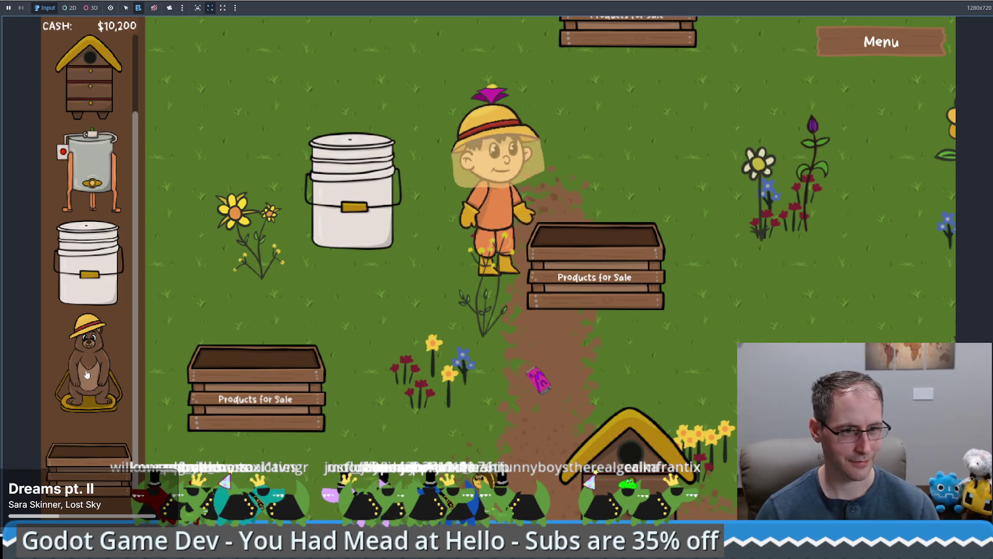
scroll(85, 373, "up", 2)
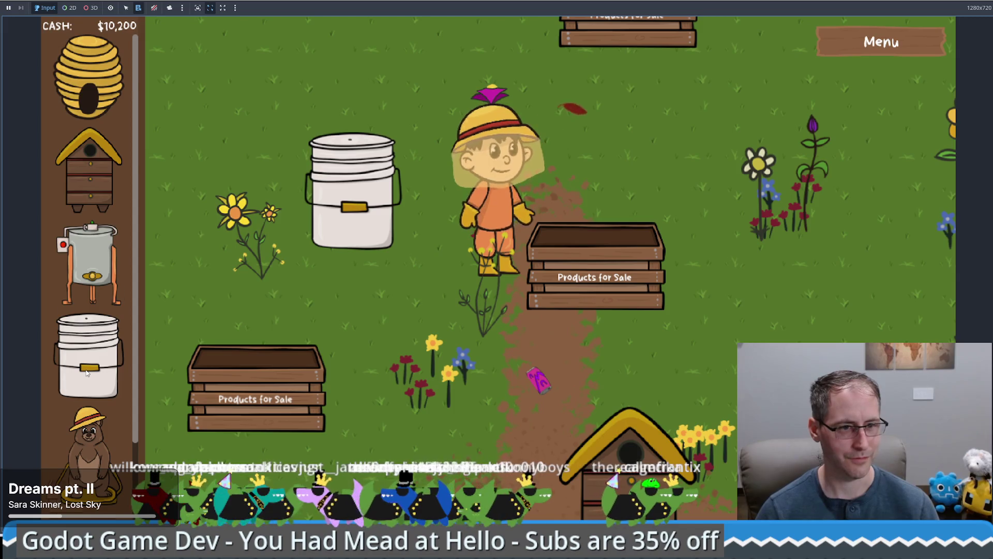
scroll(86, 373, "down", 2)
Drag a shop item onto the field and walk the beekeeper down-left, then up-left
mouse_move(88, 456)
left_mouse_down()
mouse_move(698, 274)
mouse_move(815, 328)
left_mouse_up()
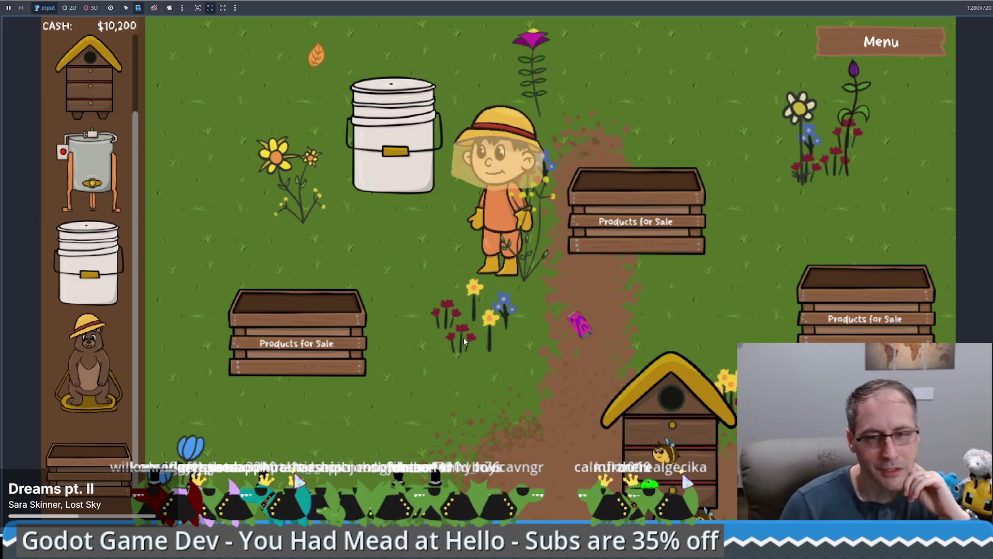
left_click(444, 337)
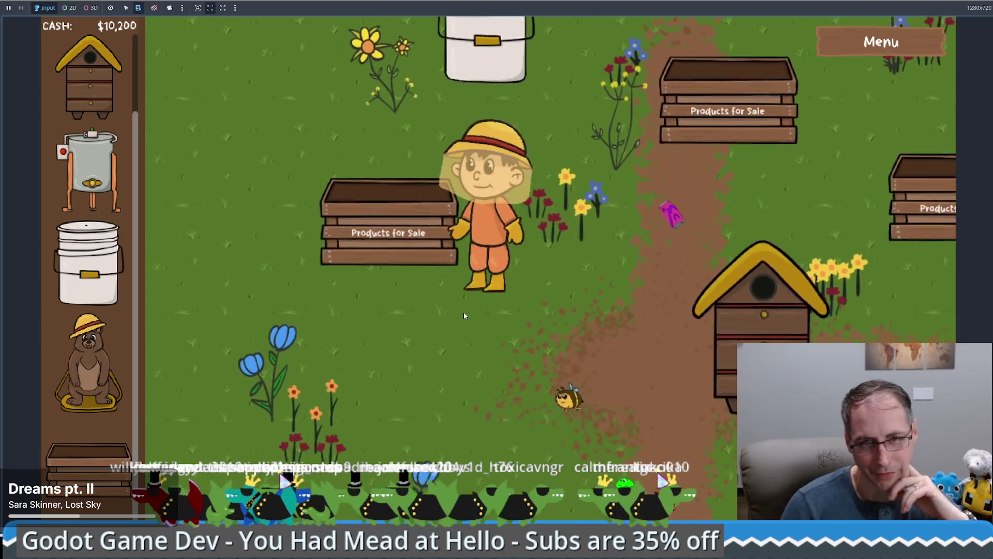
left_click(349, 325)
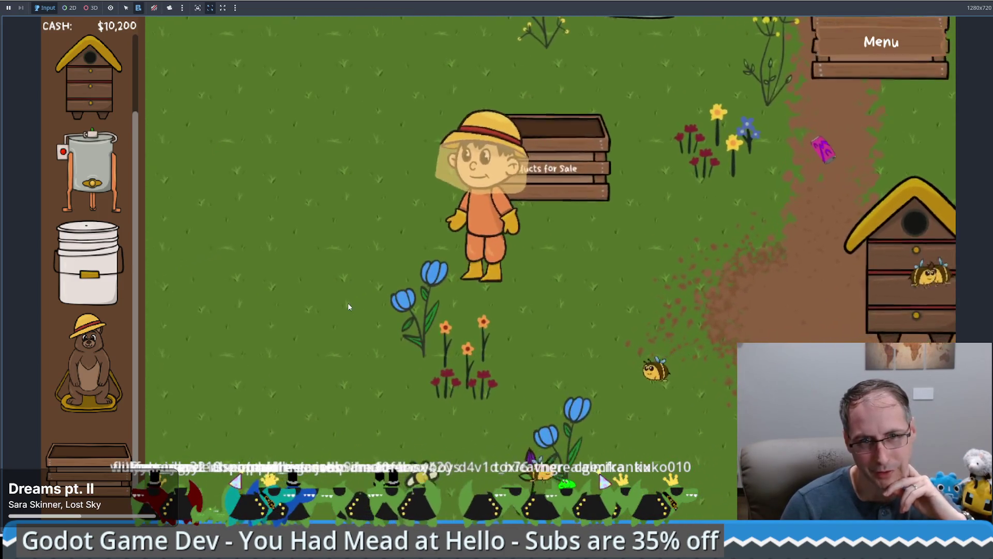
left_click(455, 275)
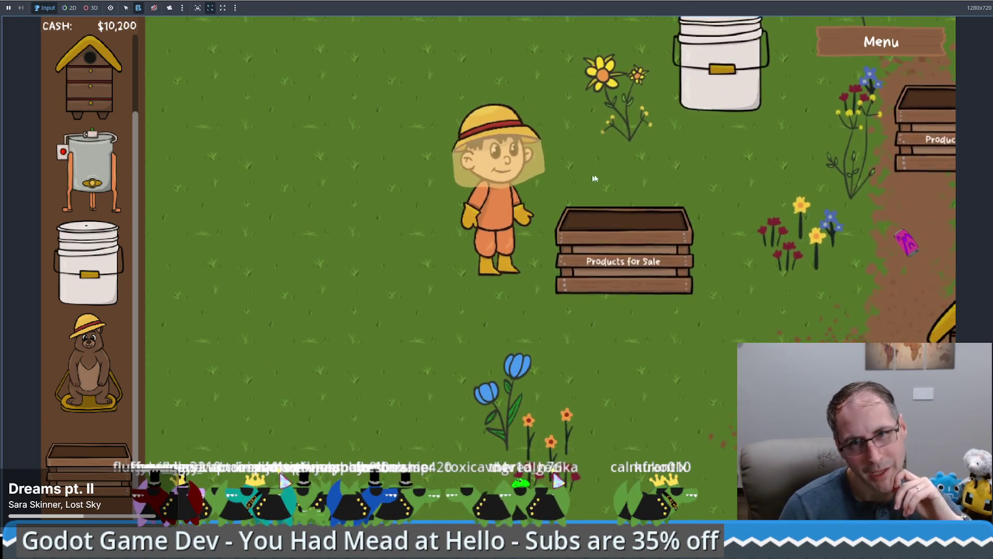
Check the idle food grade bucket, move a nearby flower, and walk up and back down
left_click(618, 160)
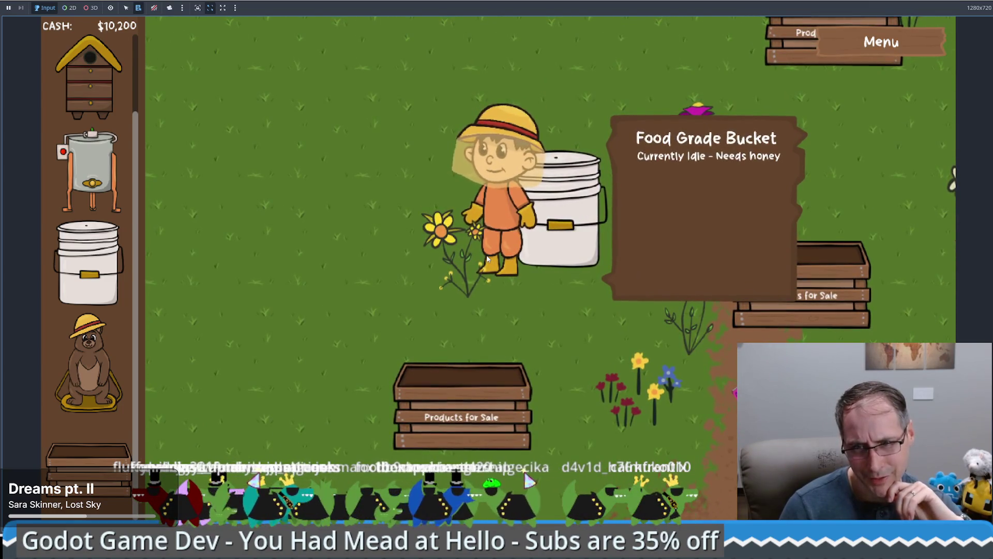
left_click(471, 290)
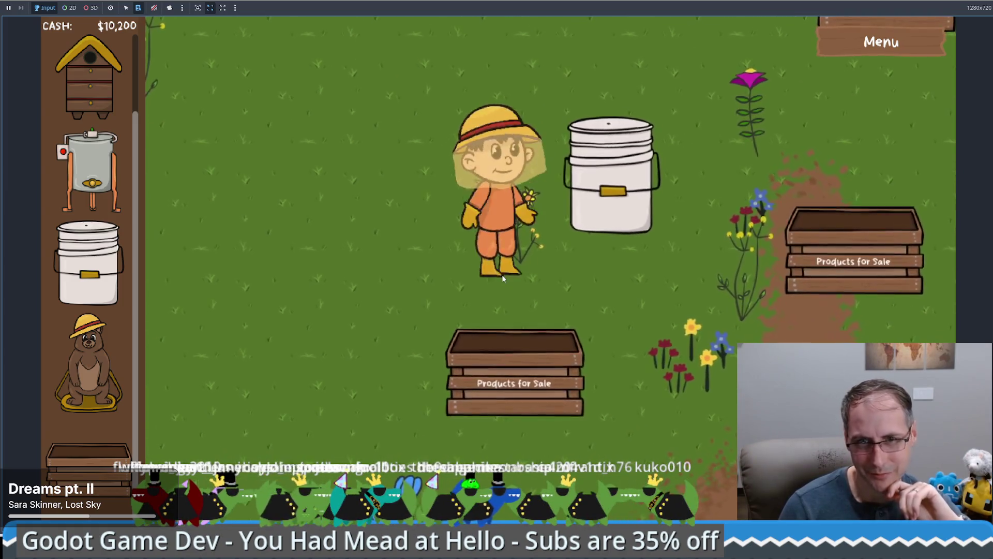
left_click(480, 306)
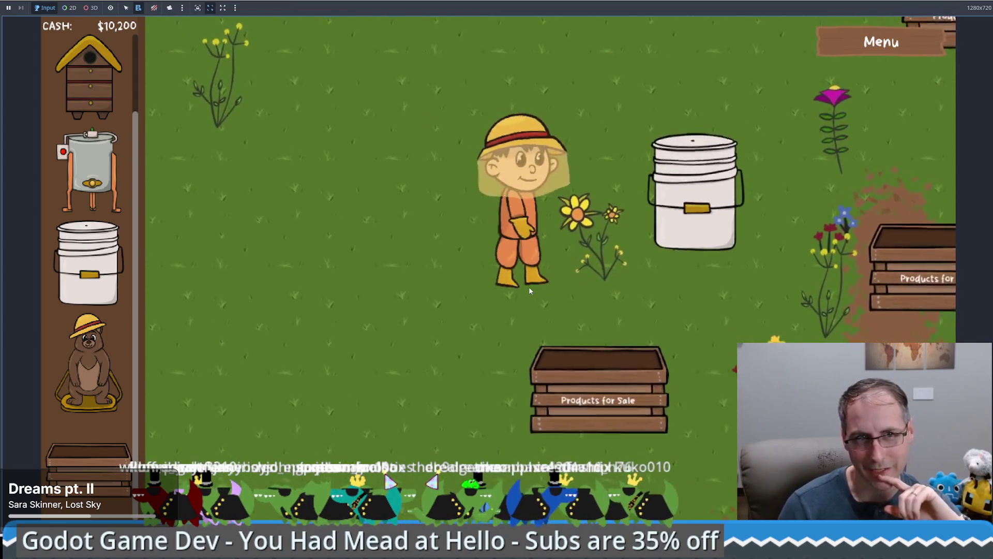
left_click(529, 291)
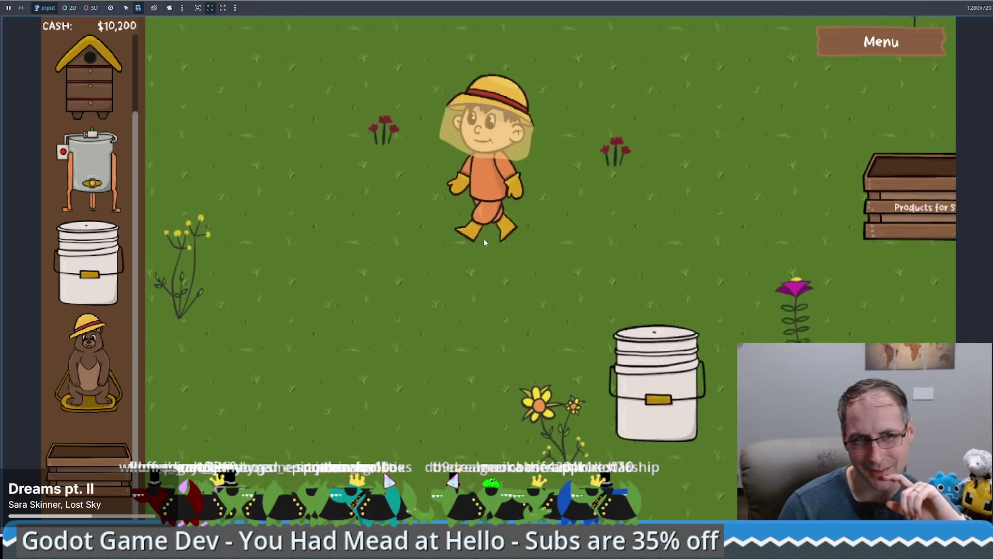
left_click(498, 352)
Place a $1,000 bear statue beside the beekeeper, check what it accepts, and walk past it
mouse_move(89, 362)
left_mouse_down()
mouse_move(119, 414)
mouse_move(623, 218)
left_mouse_up()
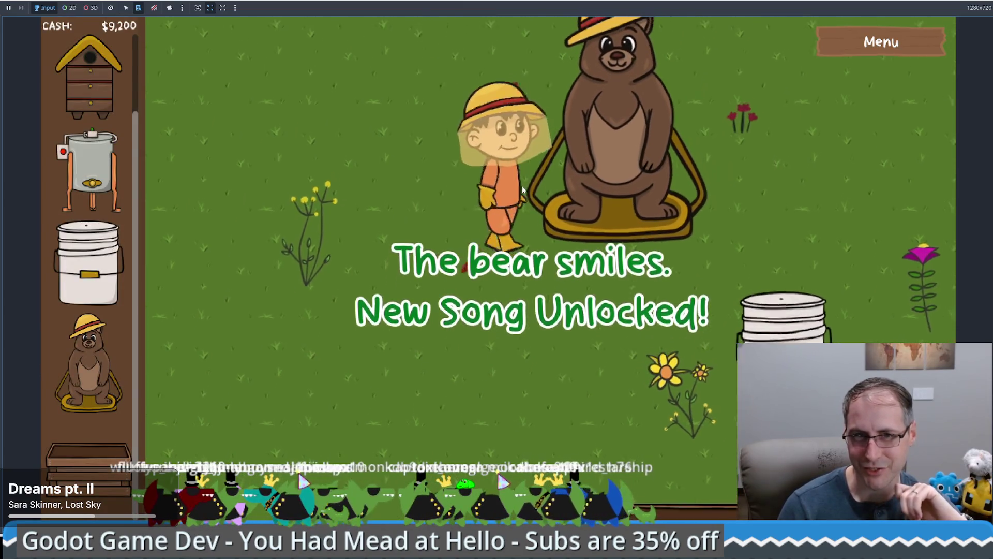
left_click(522, 187)
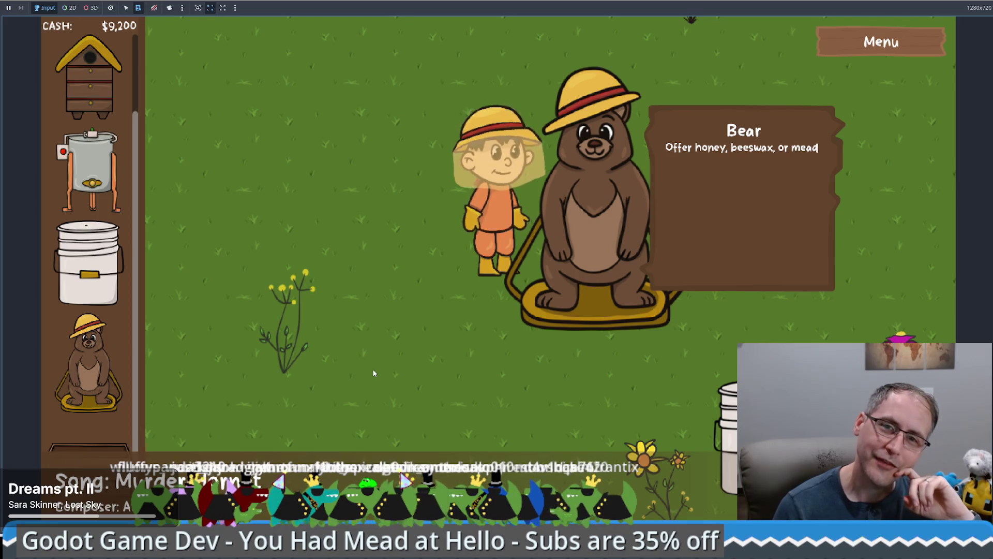
left_click(599, 267)
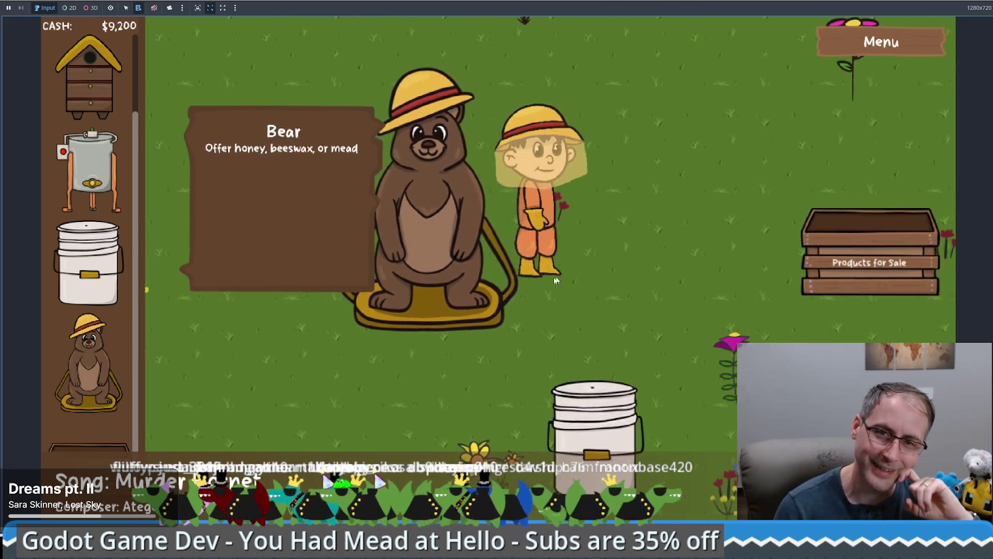
left_click(433, 275)
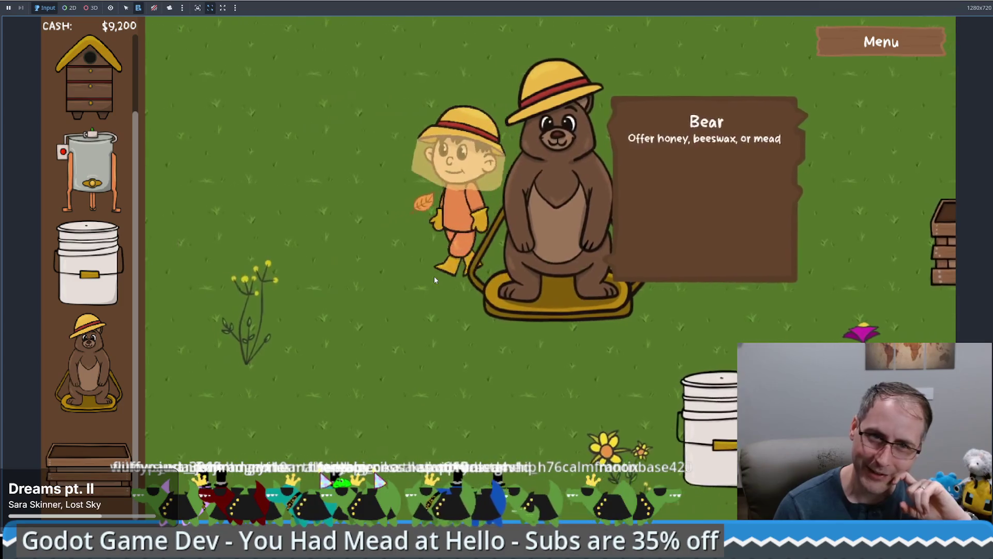
left_click(542, 270)
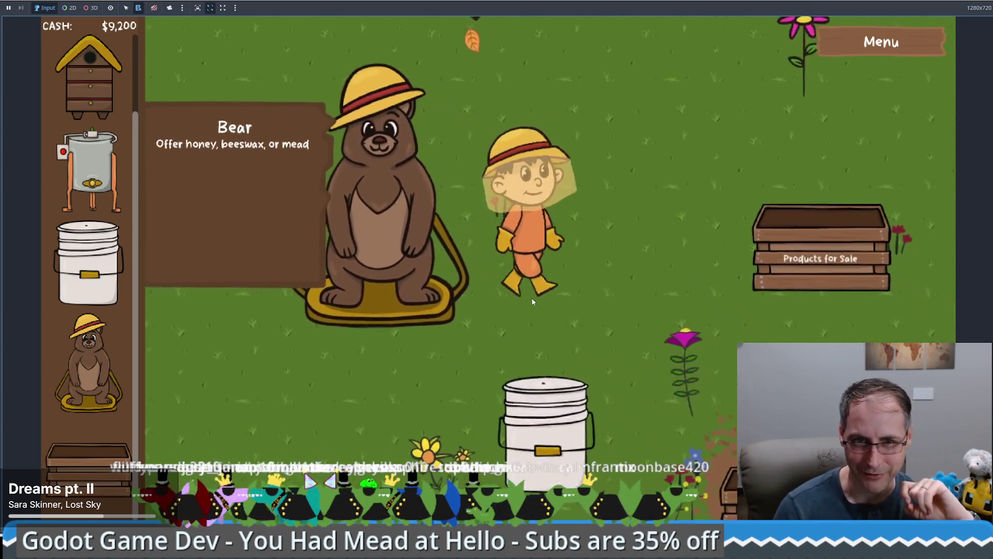
Take the finished mead from the food grade bucket
left_click(446, 319)
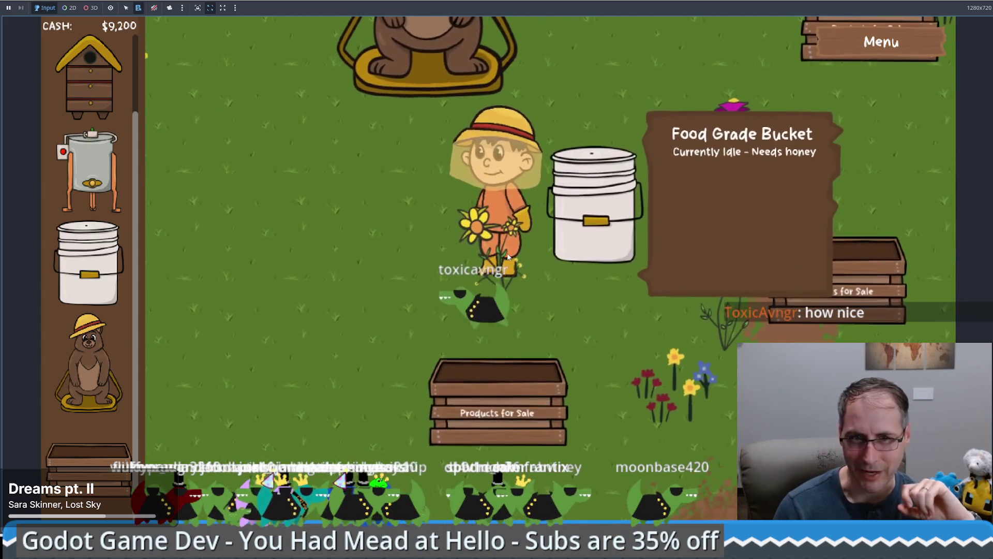
left_click(600, 246)
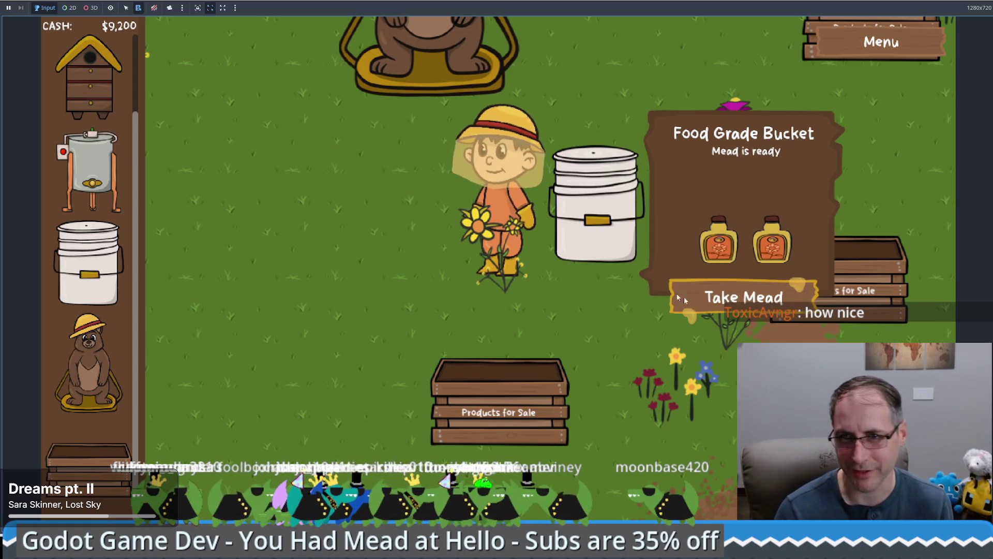
left_click(734, 300)
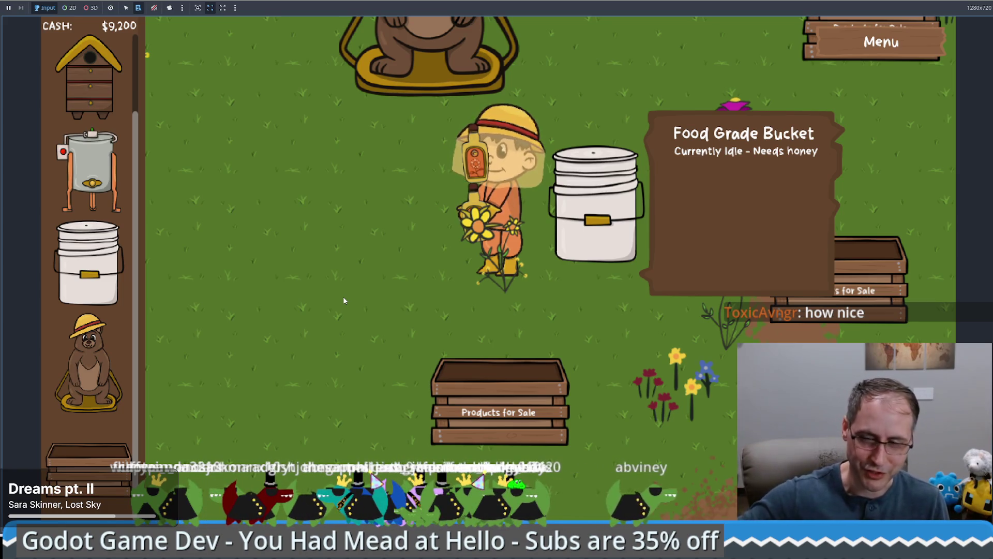
Sell the carried mead at the sale crate and place more sale crates on the field
left_click(455, 279)
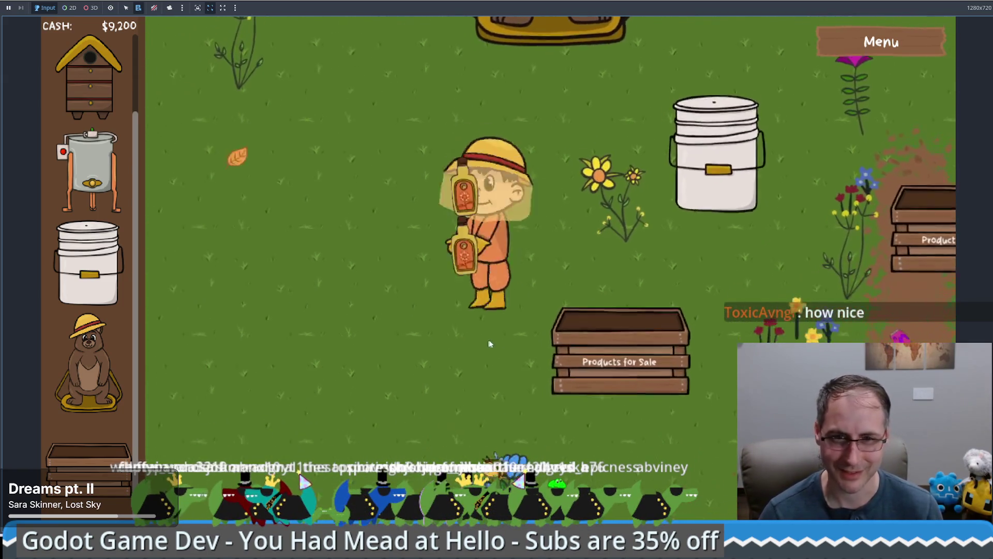
left_click(560, 338)
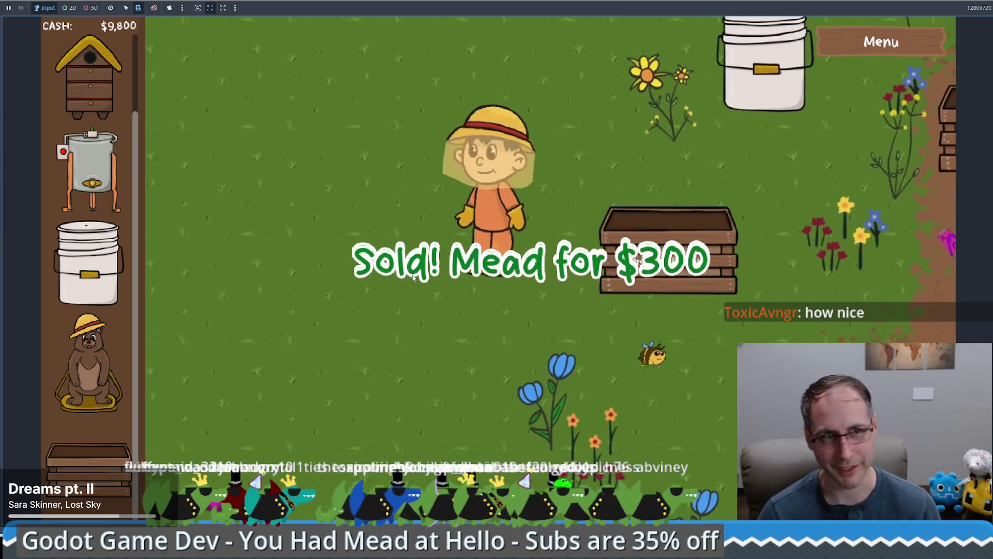
left_click(413, 277)
mouse_move(90, 469)
left_mouse_down()
mouse_move(568, 362)
mouse_move(627, 202)
mouse_move(621, 176)
mouse_move(160, 444)
mouse_move(390, 277)
mouse_move(410, 274)
left_mouse_up()
left_click_drag(88, 264, 580, 202)
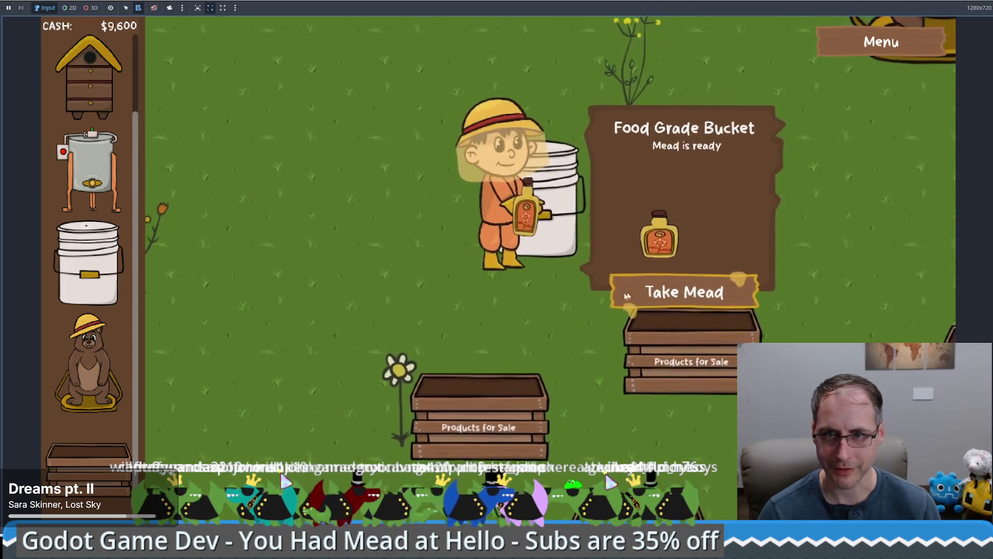
Take further mead batches from the bucket and sell them, bringing cash to $10,200
left_click(639, 294)
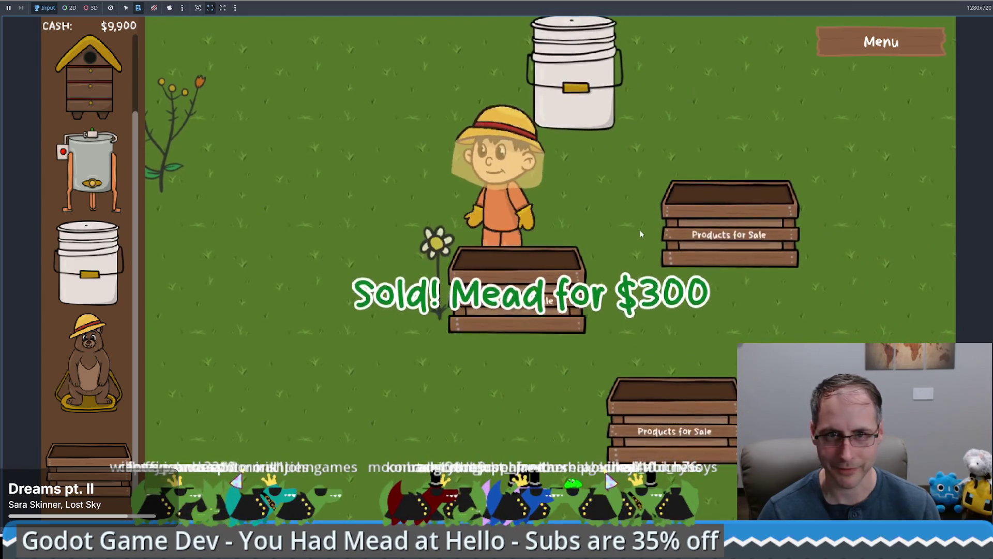
left_click(562, 125)
left_click(674, 278)
left_click(615, 327)
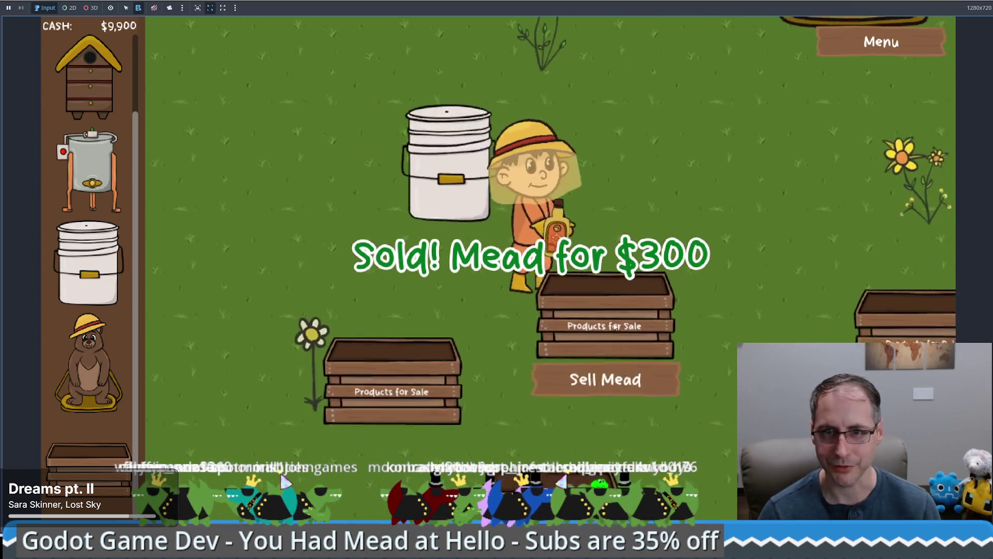
left_click(557, 353)
left_click(439, 251)
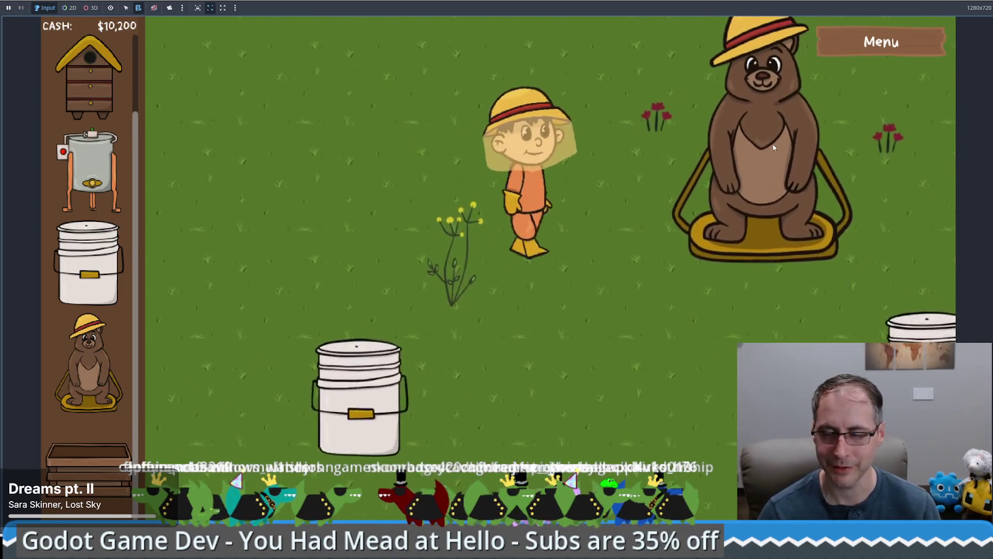
Place a Honey Extractor near the bear, then sell its beeswax and honey at the crate
left_click(774, 147)
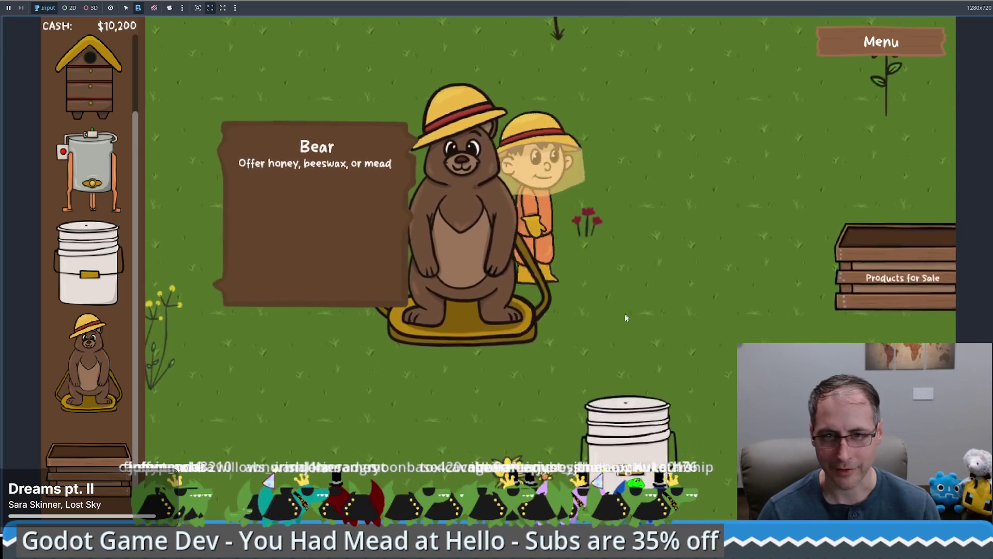
left_click(629, 406)
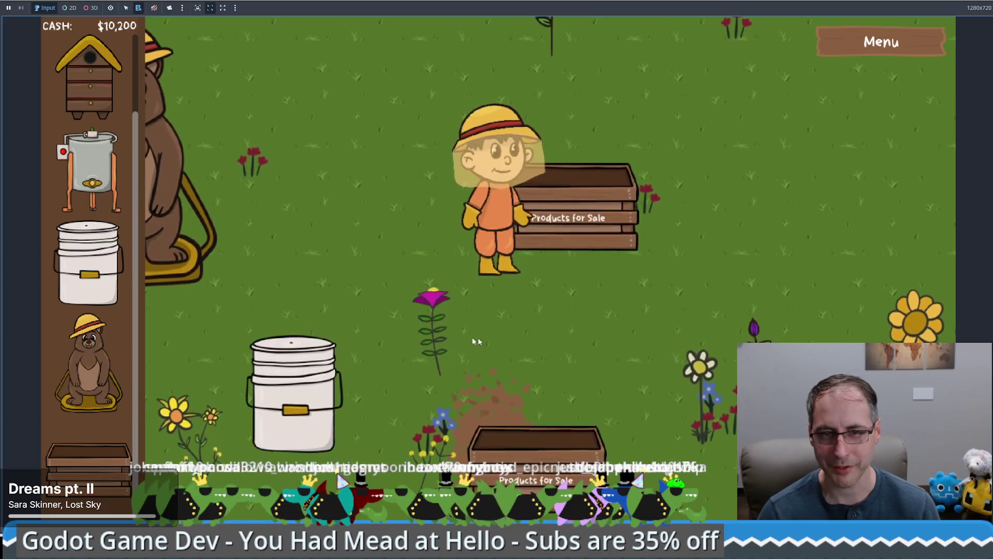
left_click_drag(87, 171, 534, 125)
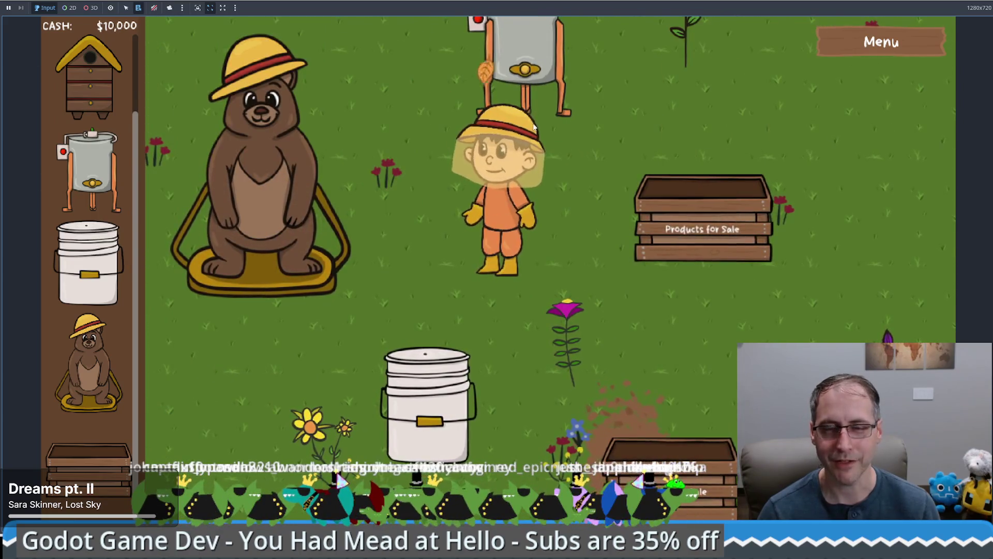
left_click(534, 126)
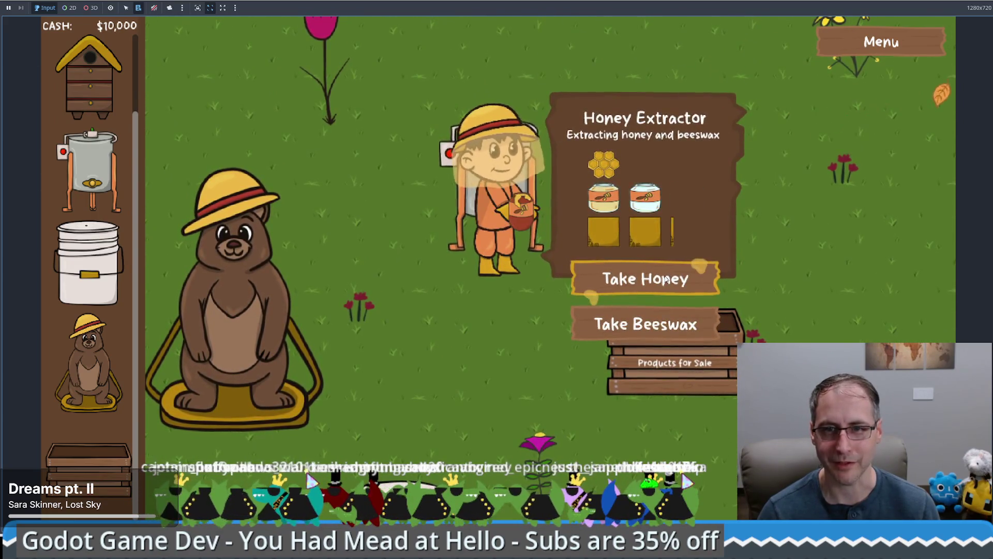
left_click(645, 324)
left_click(599, 323)
left_click(590, 308)
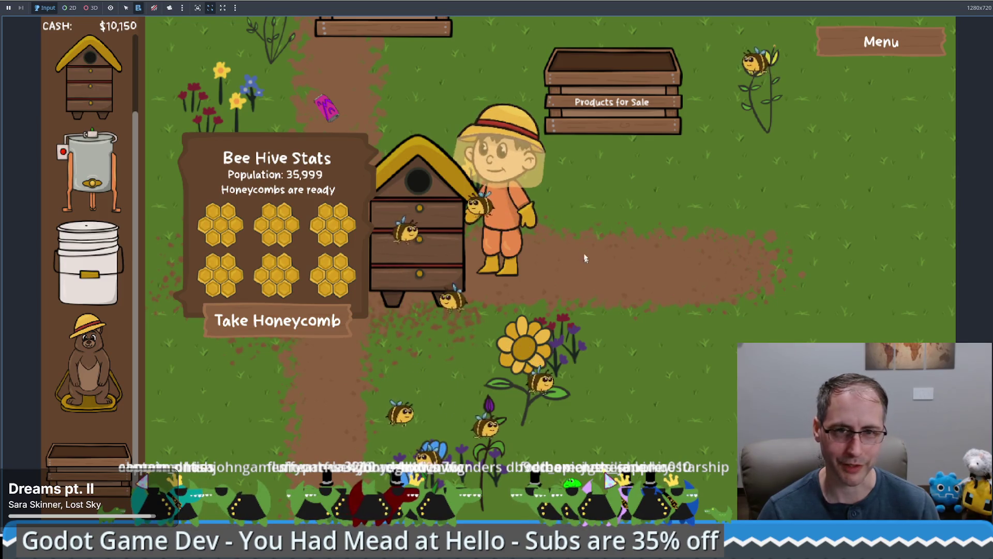
Walk the beekeeper up away from the hive, then bring the Firebot dashboard forward
key("w")
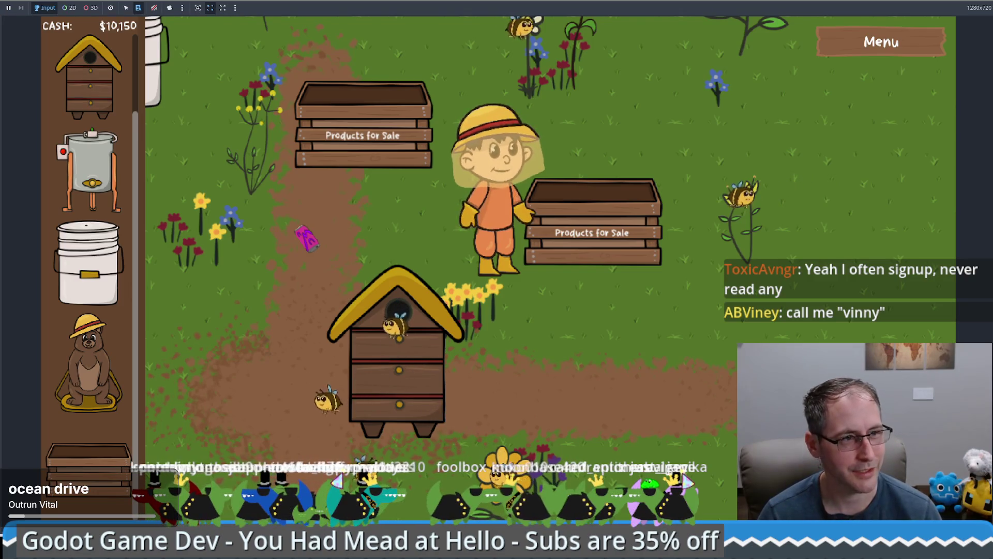
key("alt+Tab")
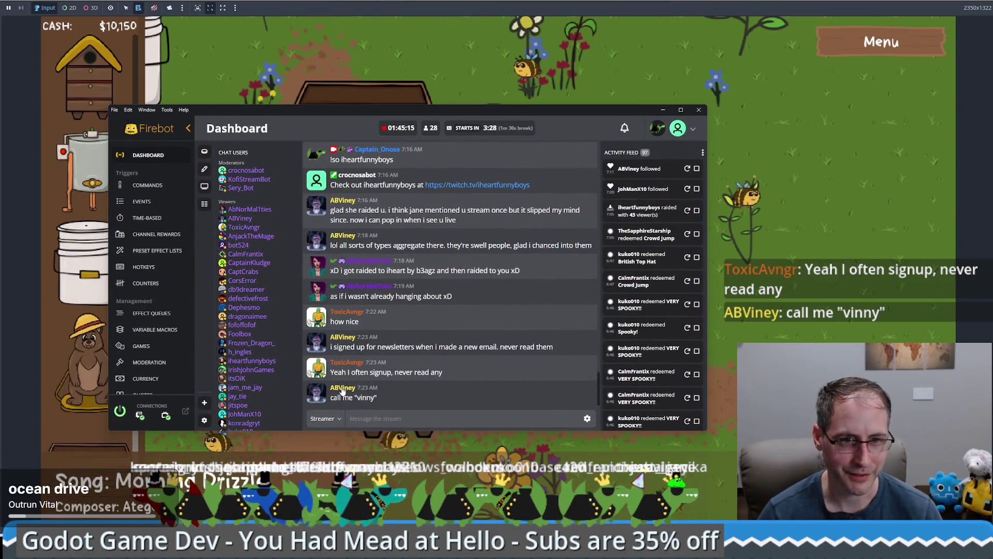
Save the viewer's requested nickname as Name metadata on their Firebot profile, then close Firebot
left_click(342, 388)
left_click(386, 232)
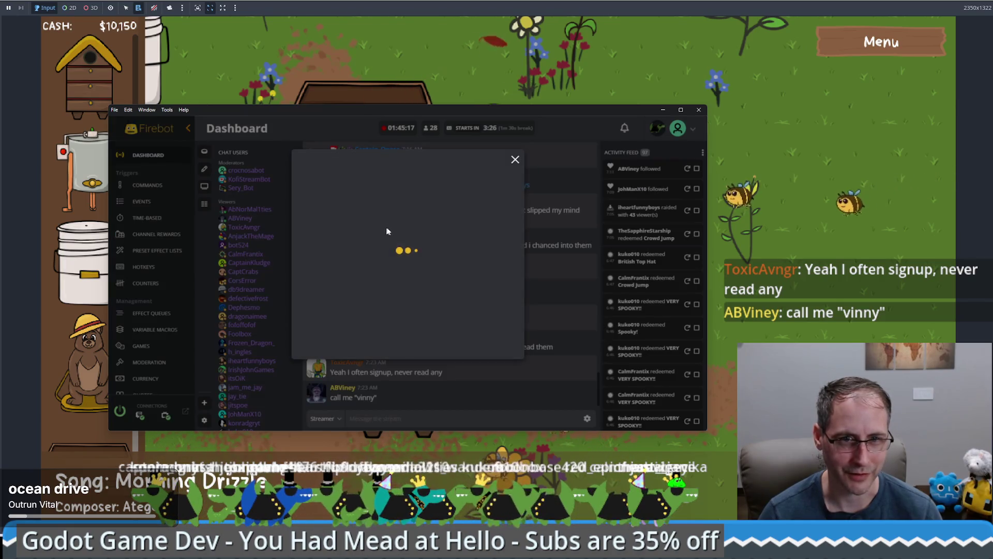
left_click(304, 379)
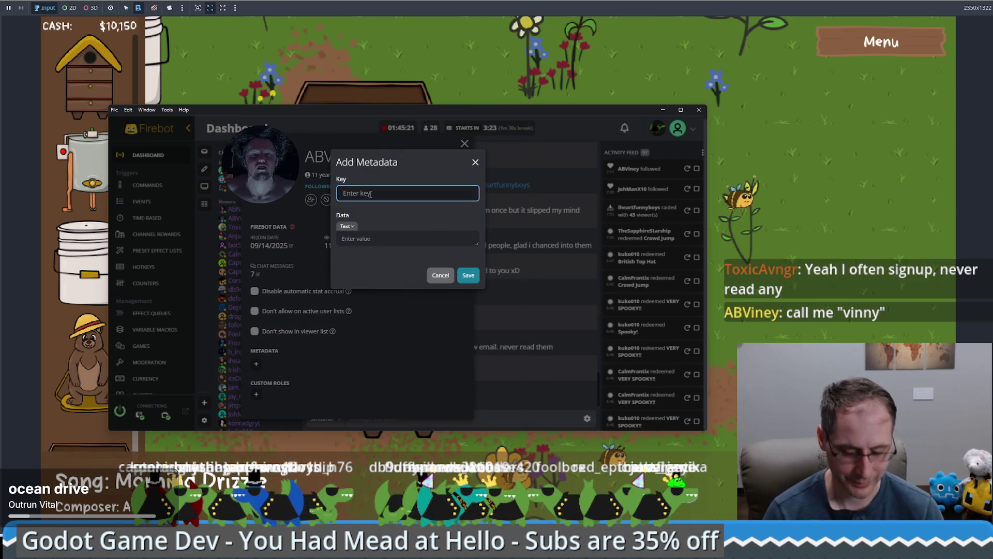
type("Name")
key("Tab")
type("vinny")
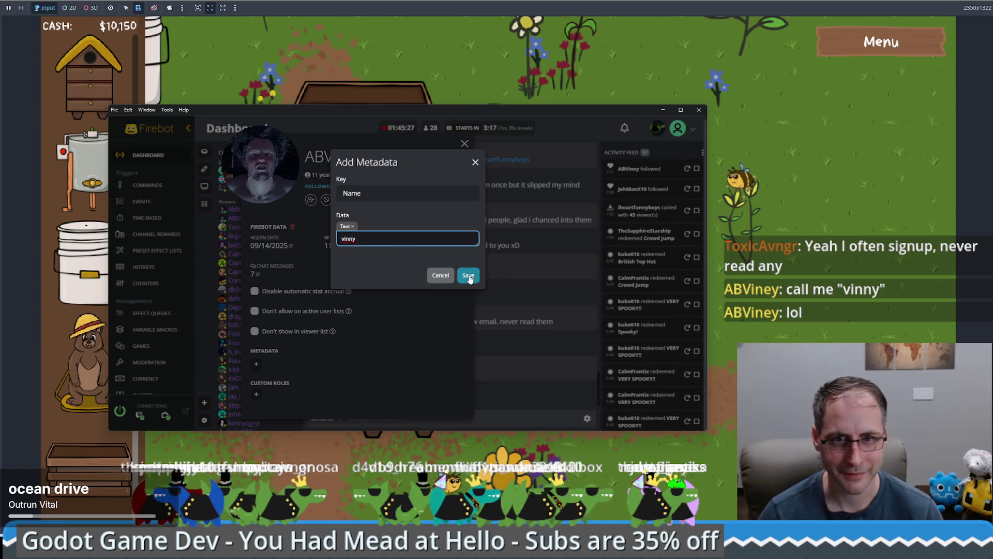
left_click(468, 276)
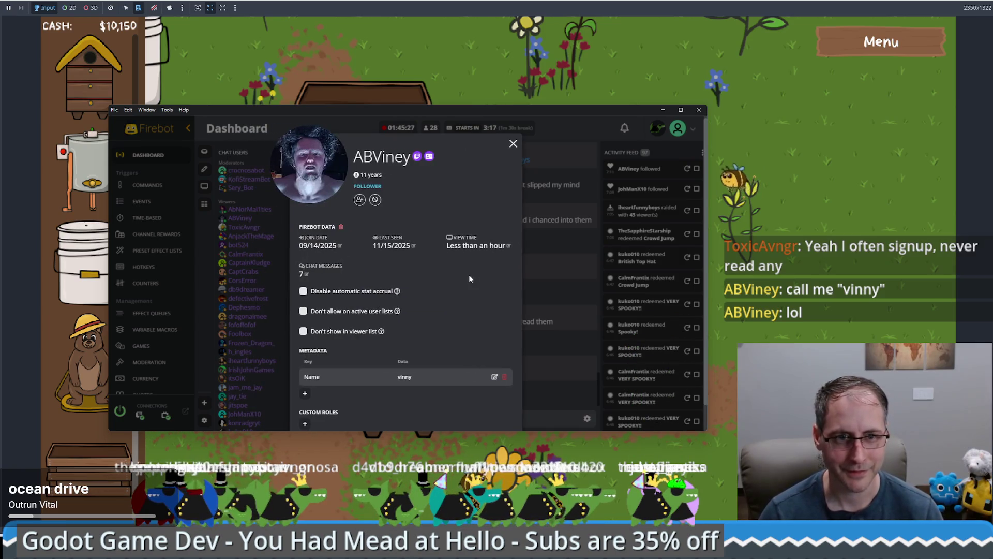
left_click(514, 149)
left_click(662, 109)
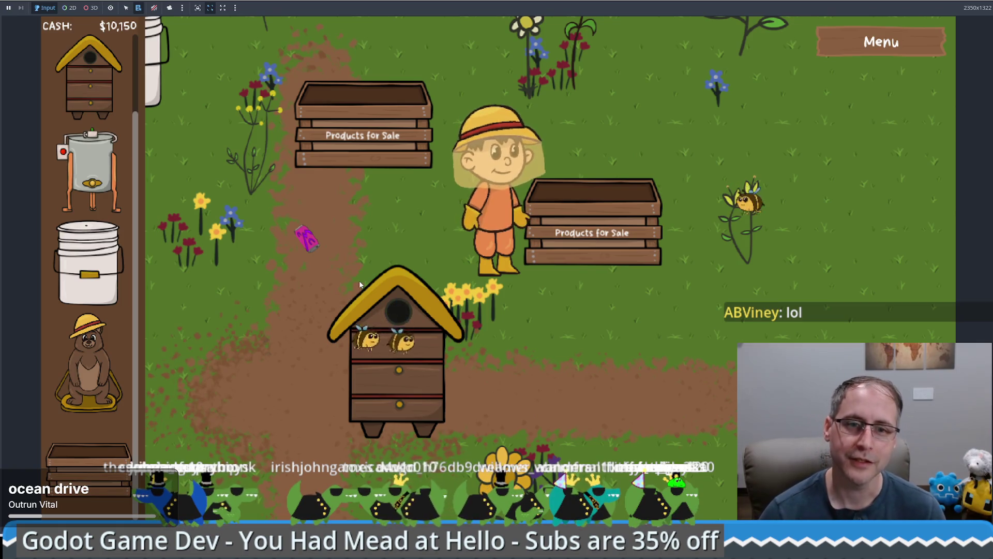
Collect the pink can lying on the path, raising cash to $10,155
left_click(307, 239)
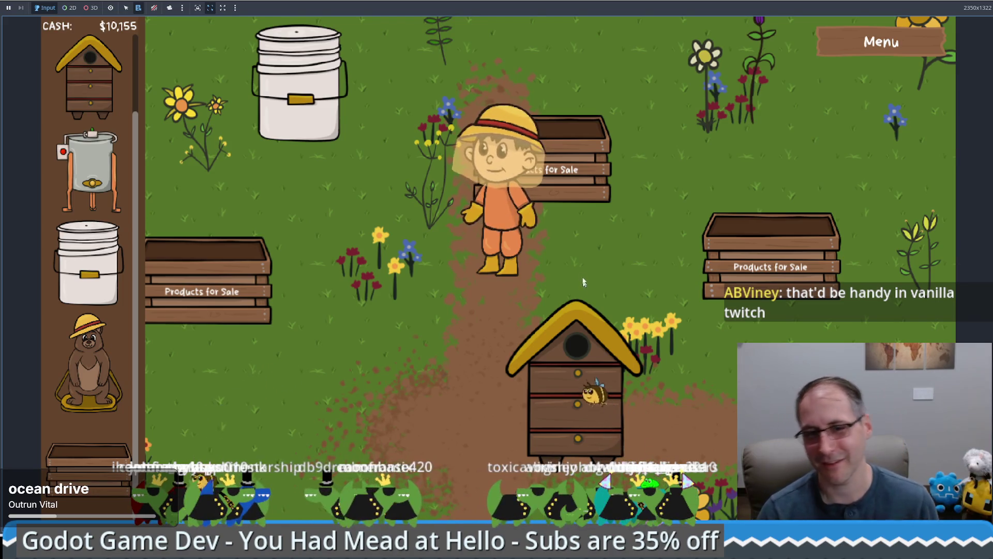
Harvest honeycombs from the hive, place a honey extractor on the grass, and load it
key("w")
key("d")
key("s")
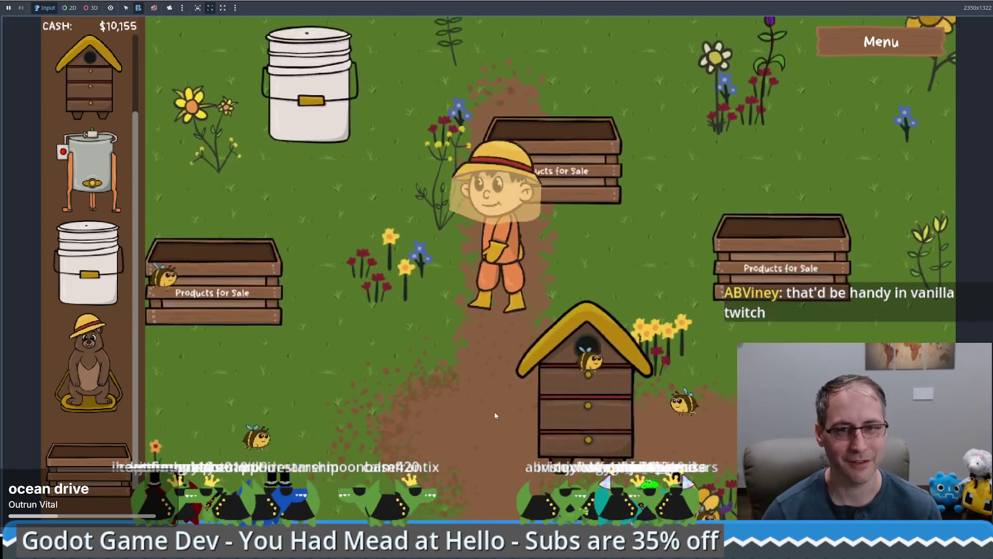
key("e")
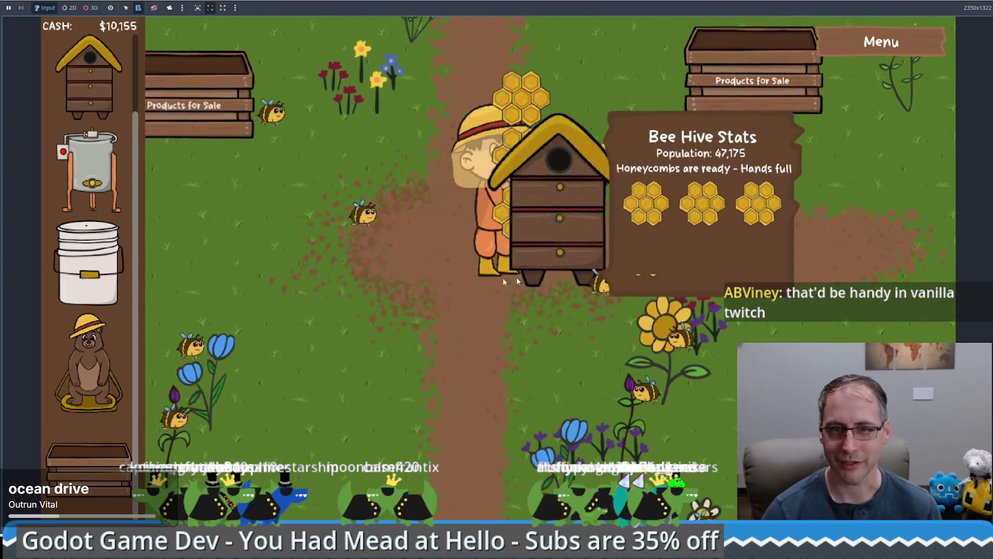
key("a")
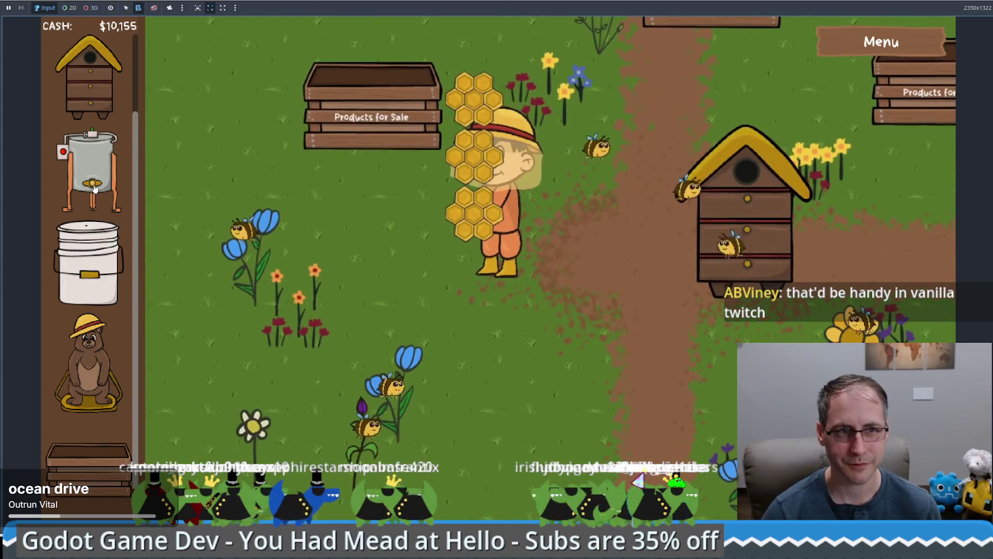
left_click(90, 170)
left_click(490, 422)
key("e")
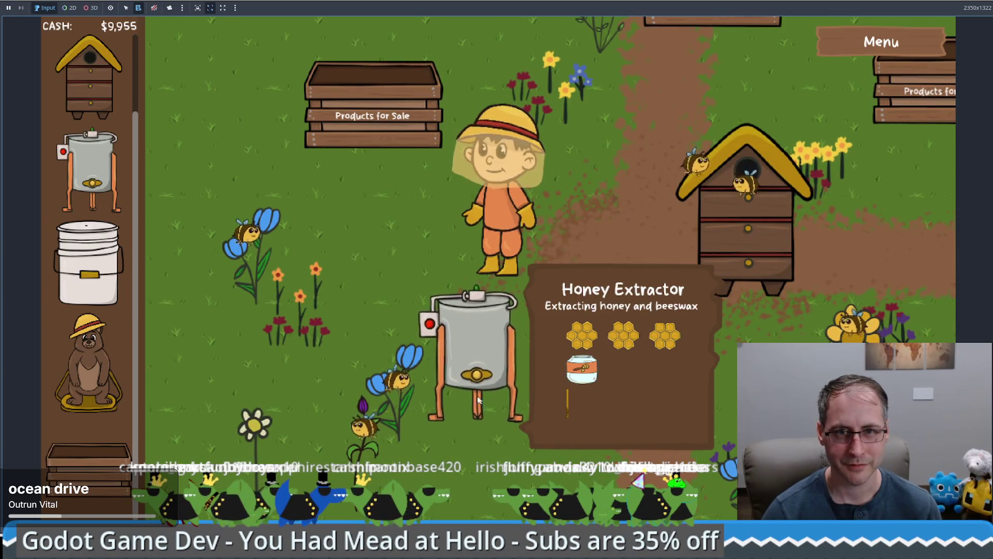
Place a food grade bucket, harvest more honeycombs, and load them into a second extractor
left_click(98, 267)
left_click(269, 338)
mouse_move(707, 251)
key("d")
key("e")
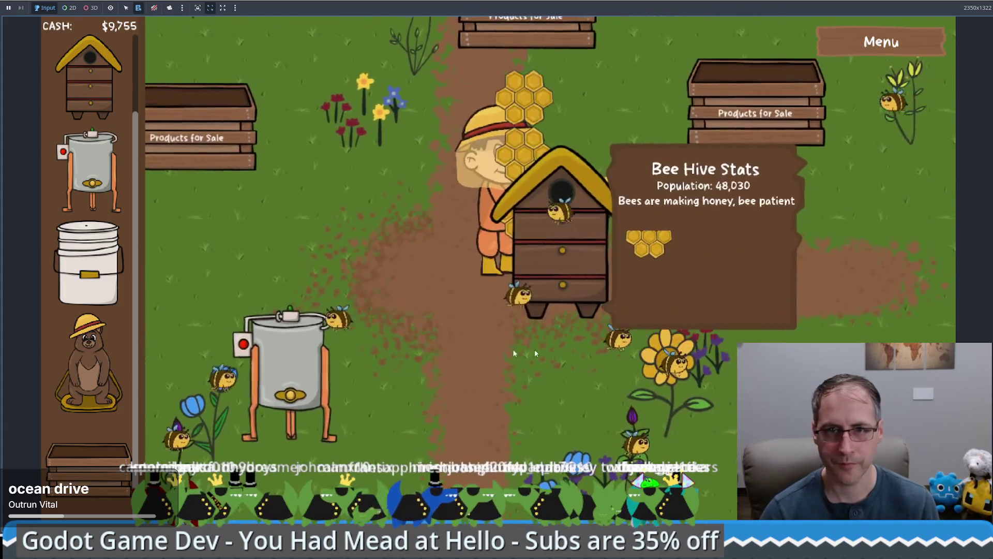
key("a")
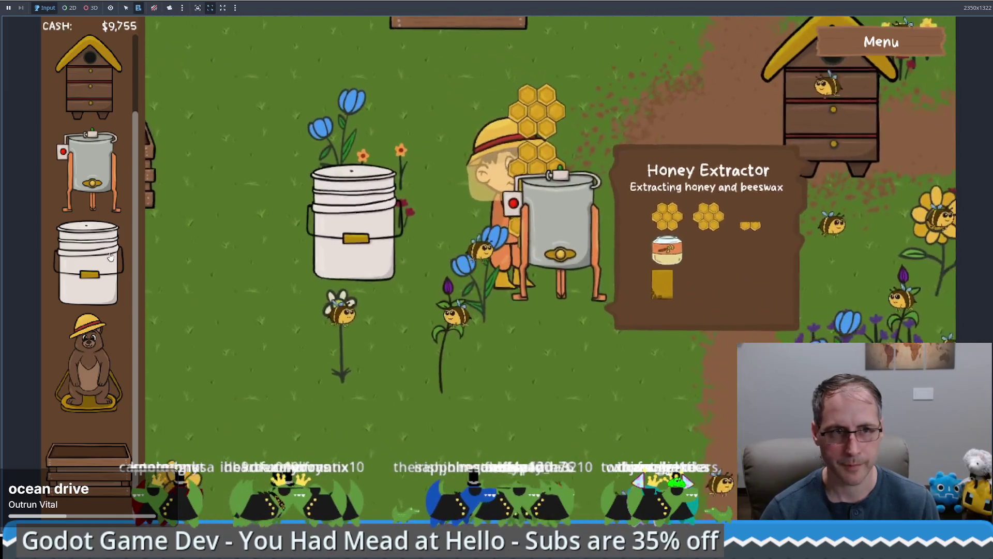
left_click(91, 171)
left_click(603, 429)
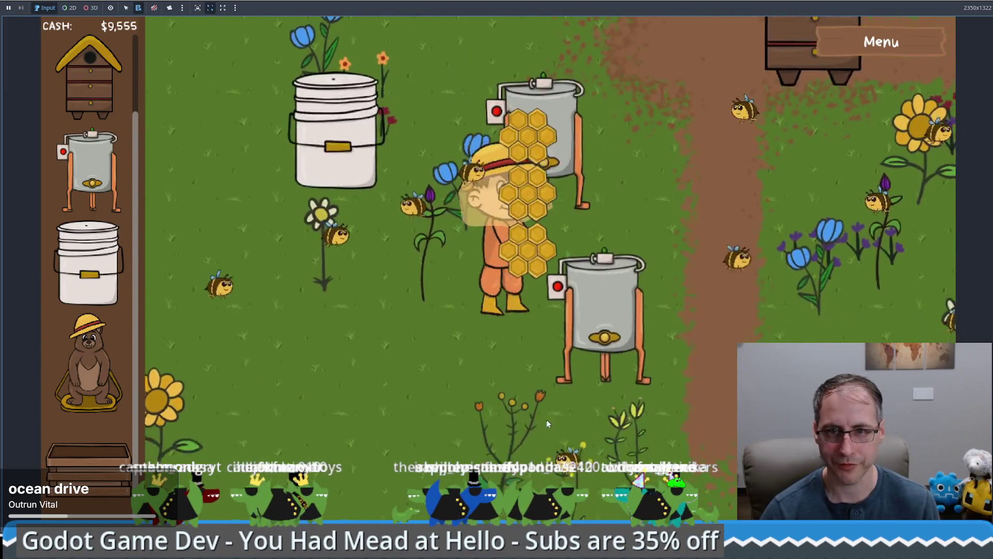
left_click(696, 317)
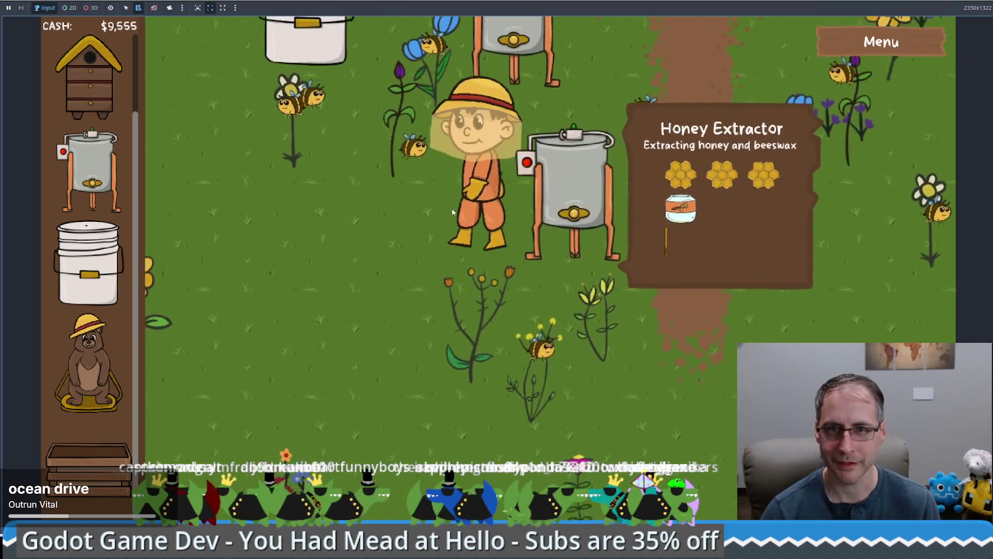
Take honey and beeswax from the extractor, sell the beeswax for $75, and pour honey into the bucket
left_click(517, 150)
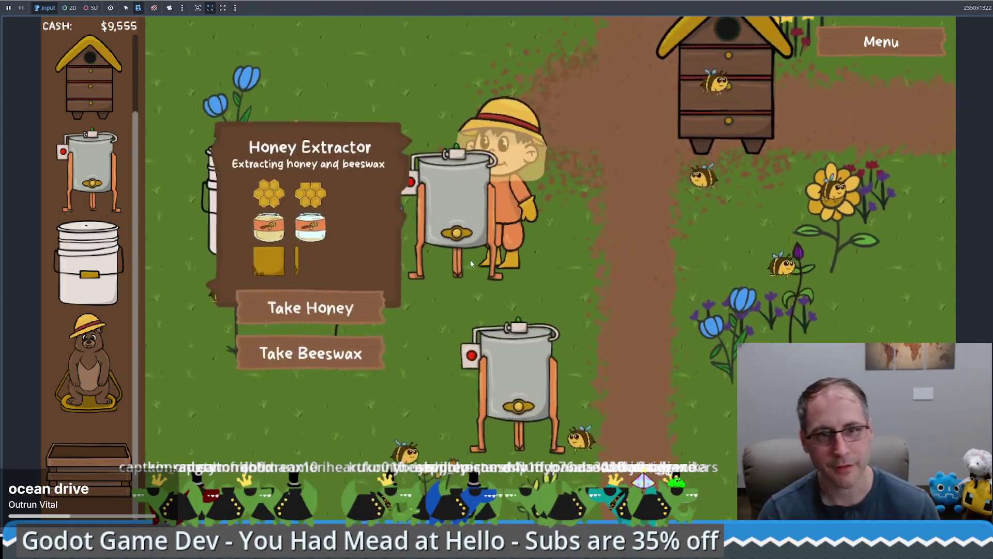
left_click(309, 315)
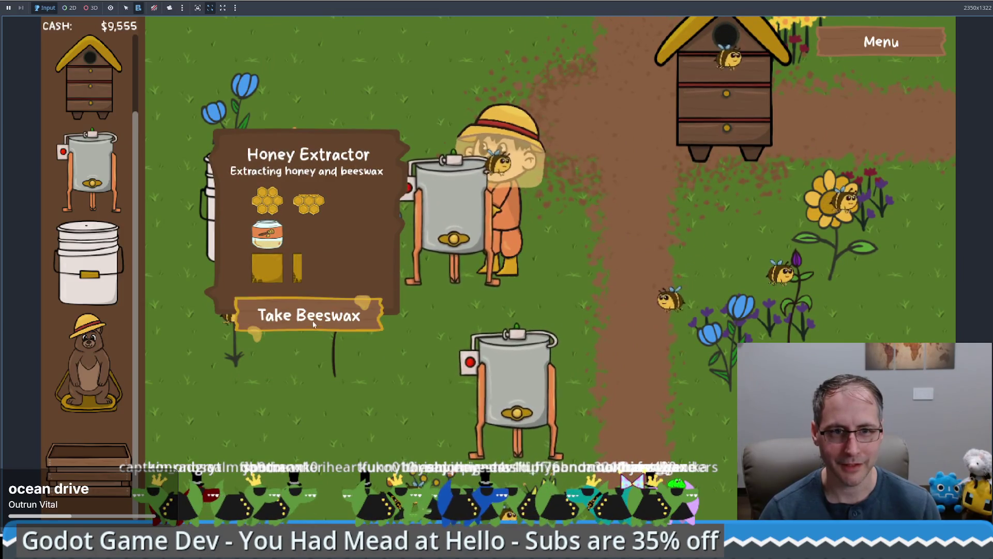
left_click(313, 321)
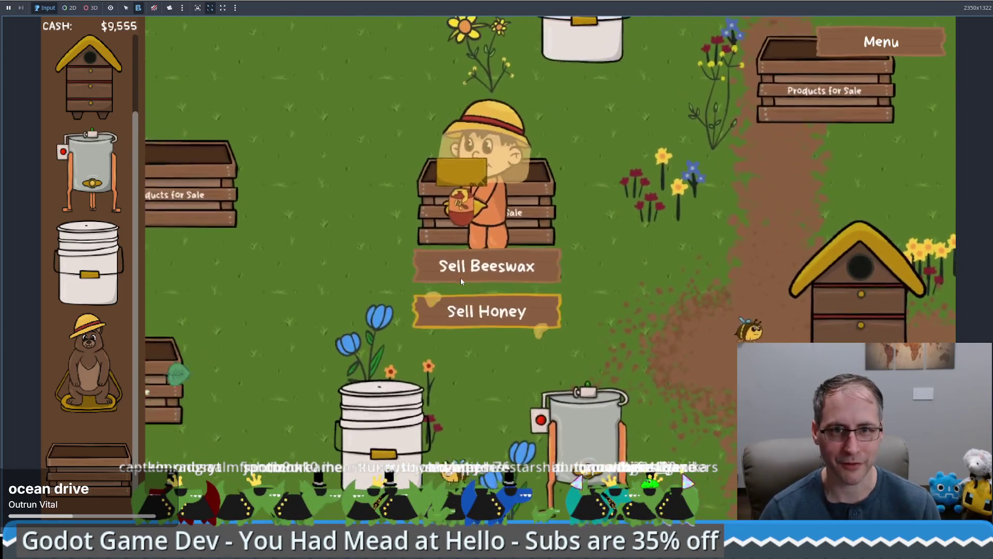
left_click(462, 275)
left_click(279, 289)
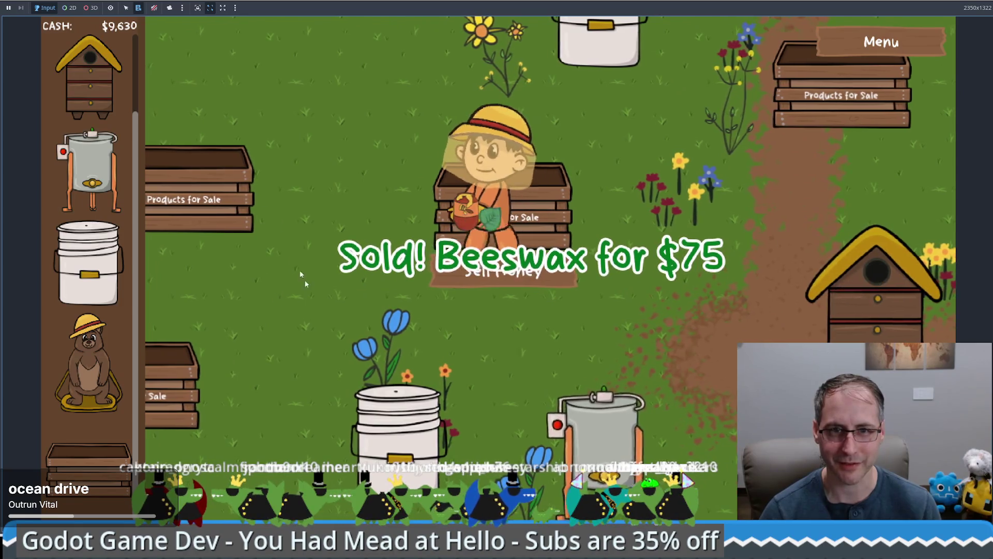
left_click(635, 380)
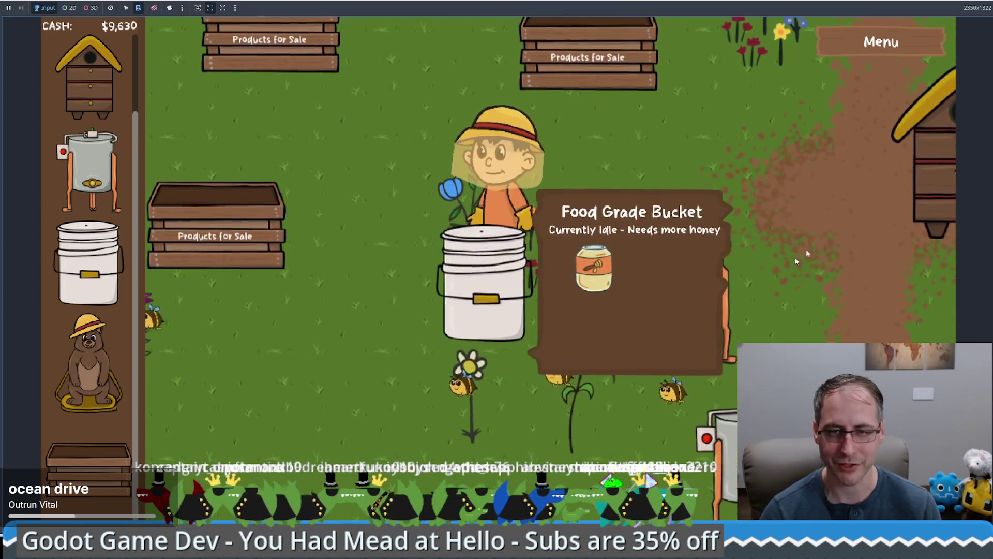
left_click(777, 263)
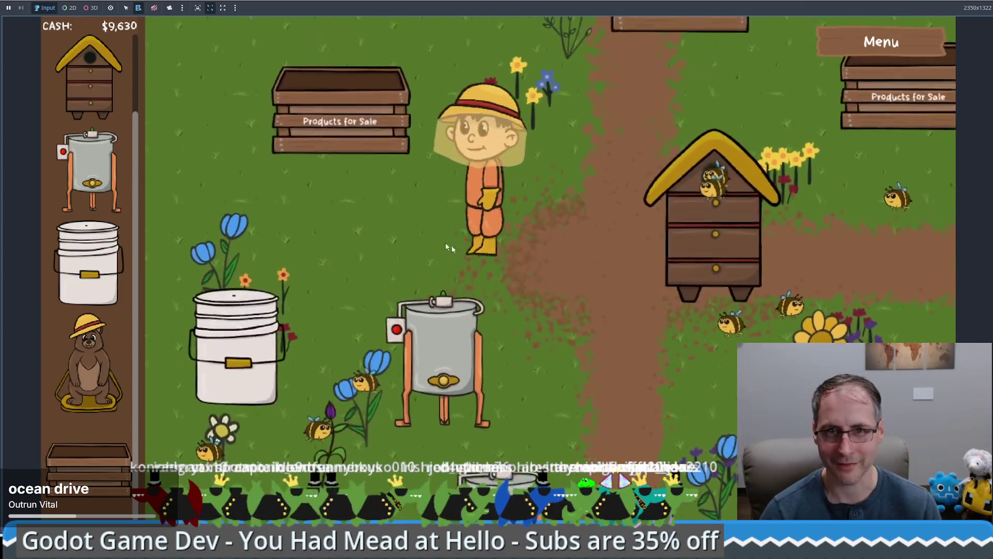
left_click(534, 301)
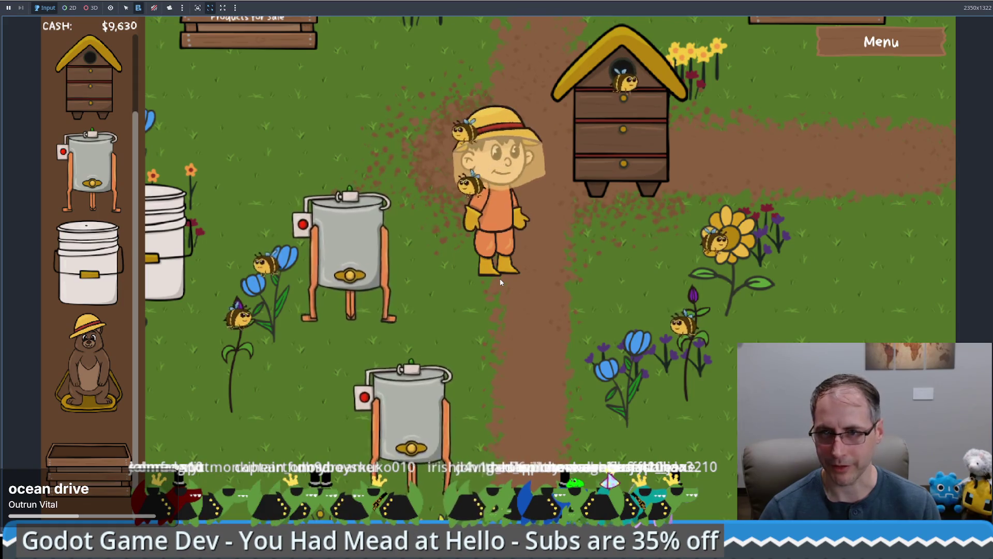
Place a Natural Bee Hive skep in the field, dropping cash to $9,530, and check its stats
scroll(111, 249, "up", 2)
mouse_move(89, 75)
left_mouse_down()
mouse_move(86, 59)
mouse_move(206, 423)
left_mouse_up()
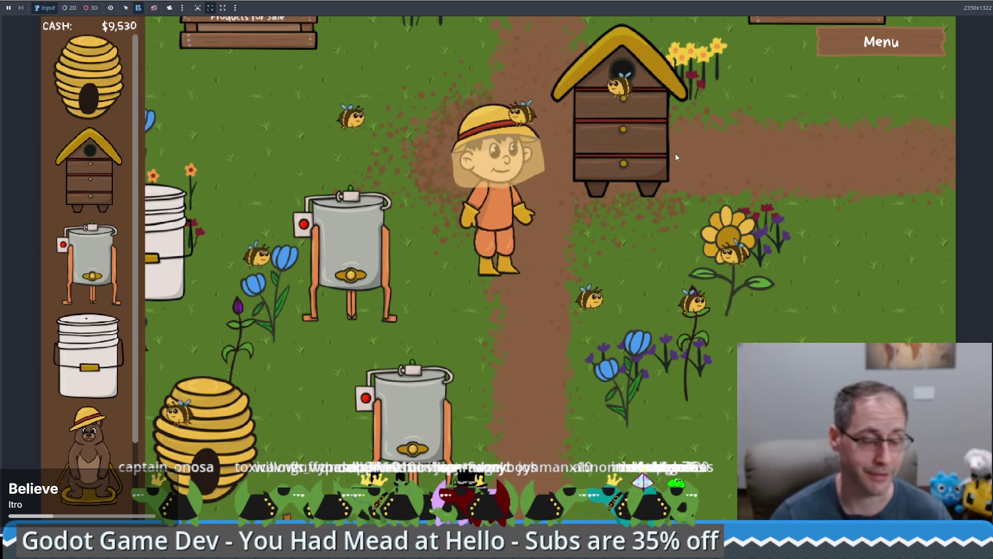
left_click(603, 194)
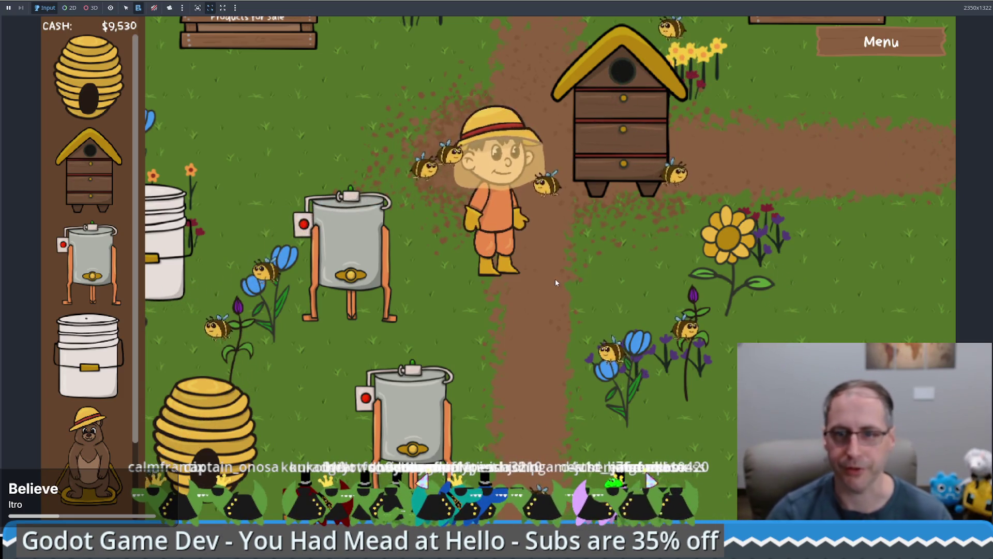
key("d")
left_click(471, 289)
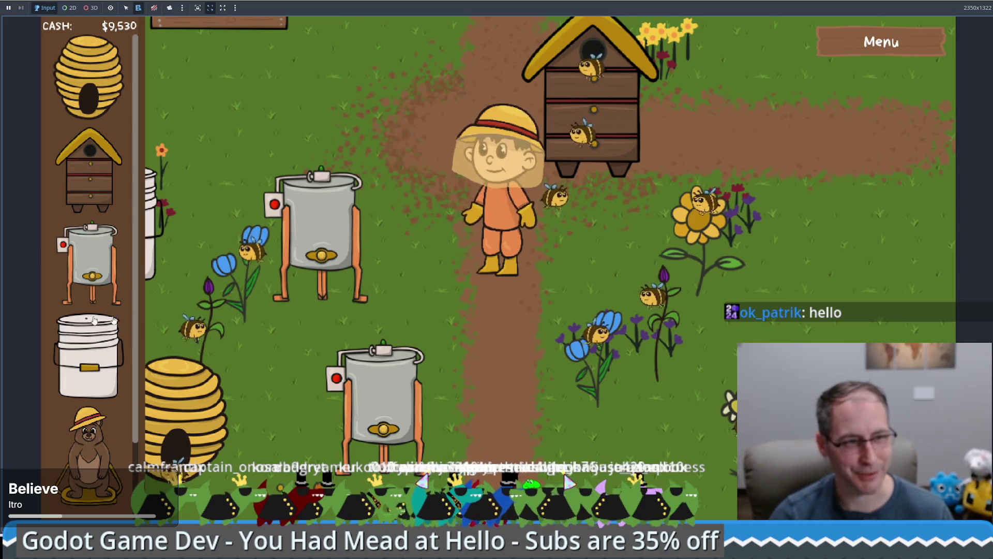
Take honey from the full extractor and sell it for $75 at the Products for Sale crate
left_click(380, 393)
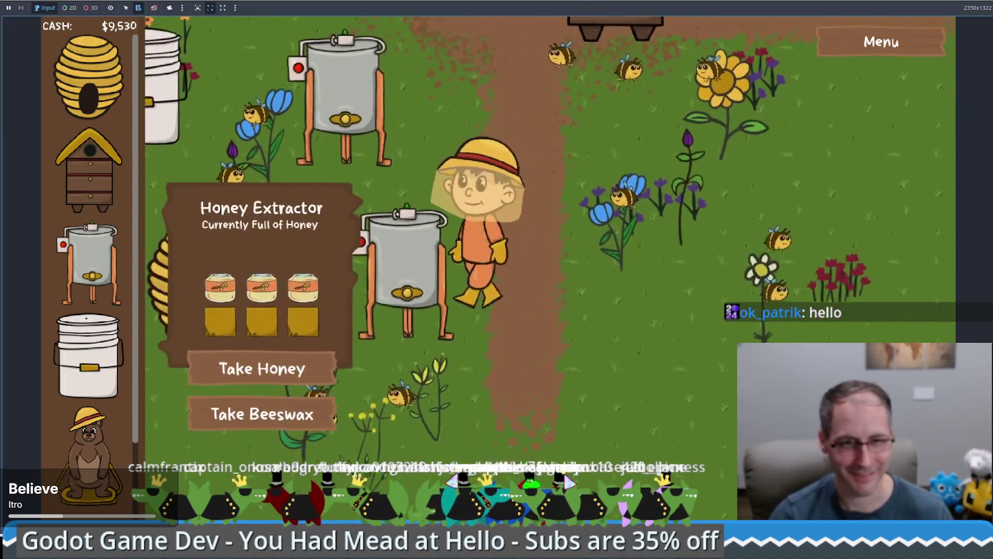
left_click(601, 321)
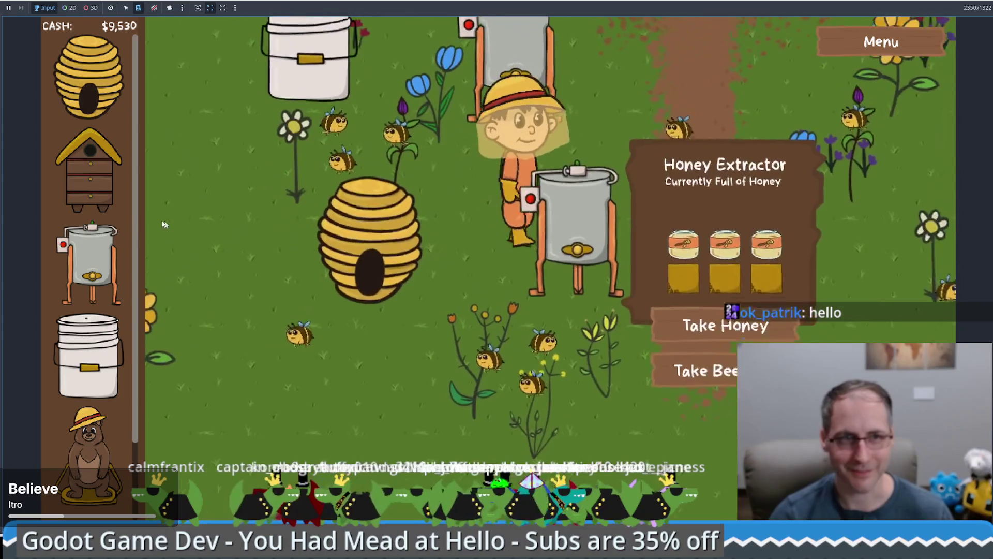
scroll(91, 456, "down", 2)
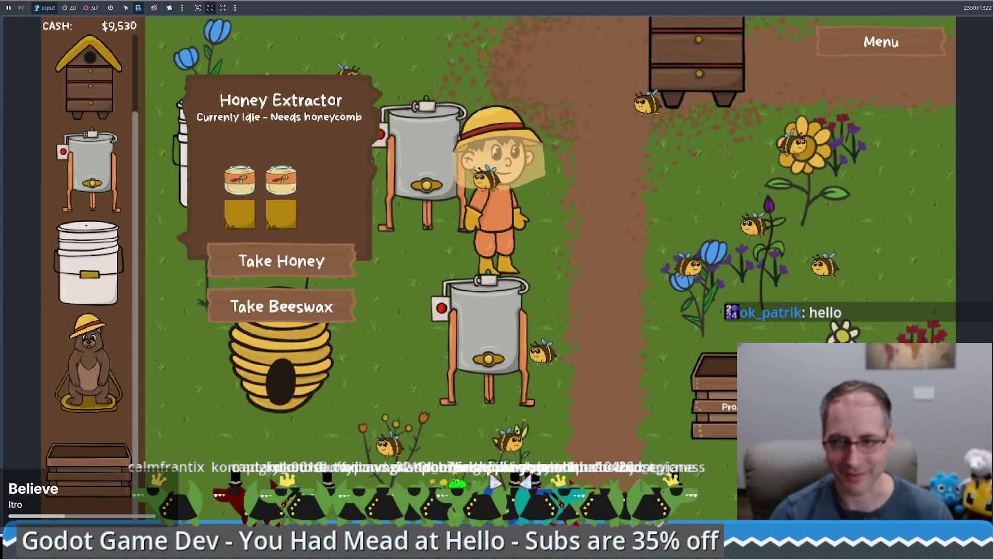
left_click(631, 381)
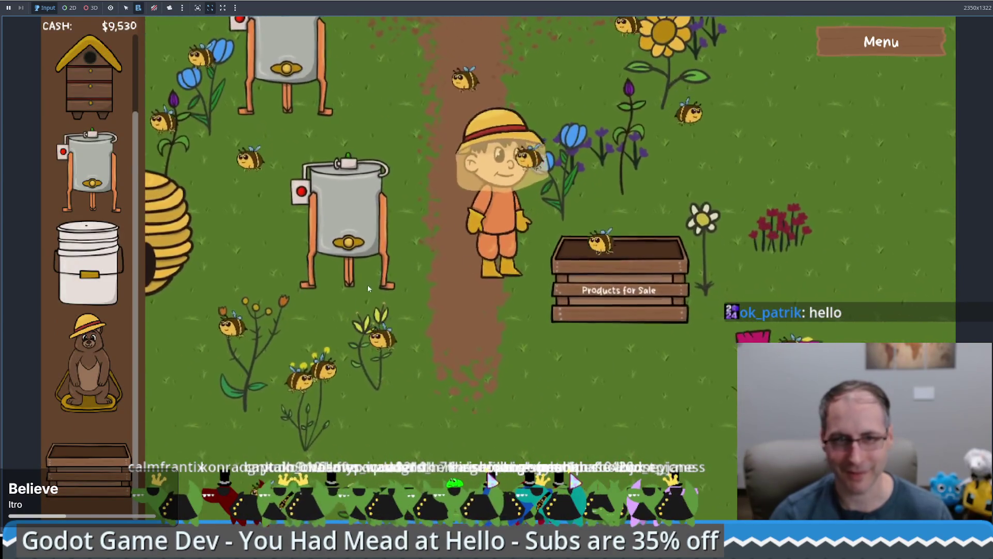
left_click(366, 285)
left_click(290, 303)
left_click(662, 274)
left_click(680, 332)
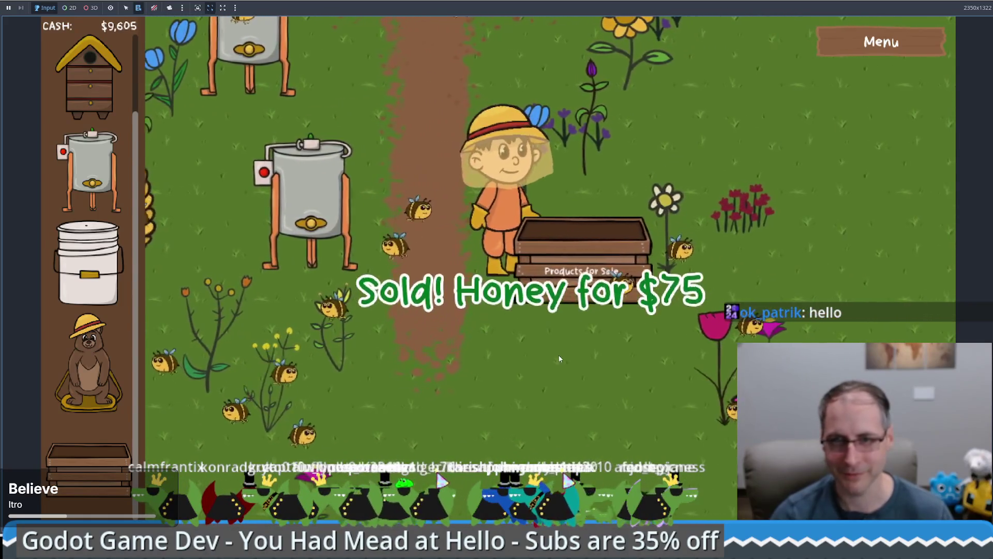
Place a free Sell Box on the grass, then stop the running game with F8
left_click(560, 346)
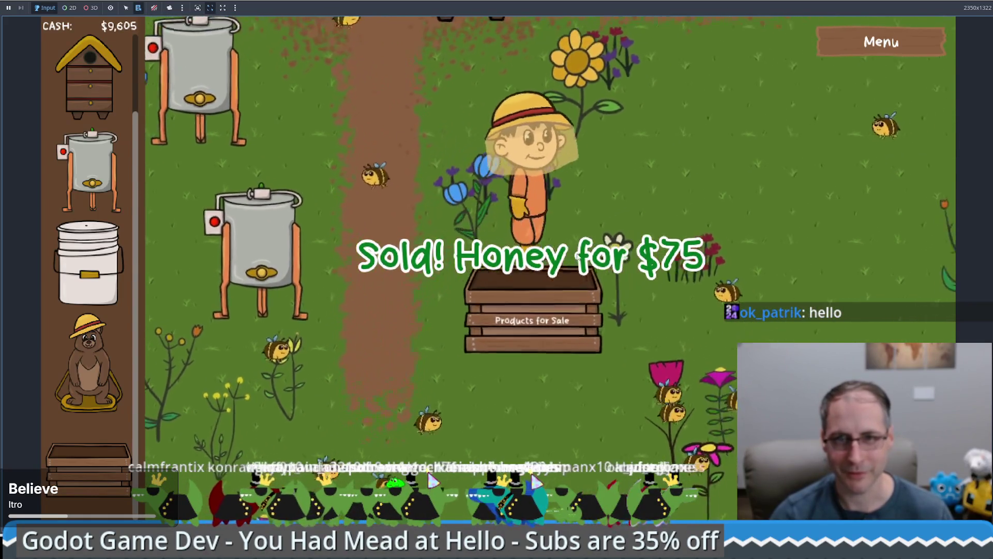
left_click(408, 299)
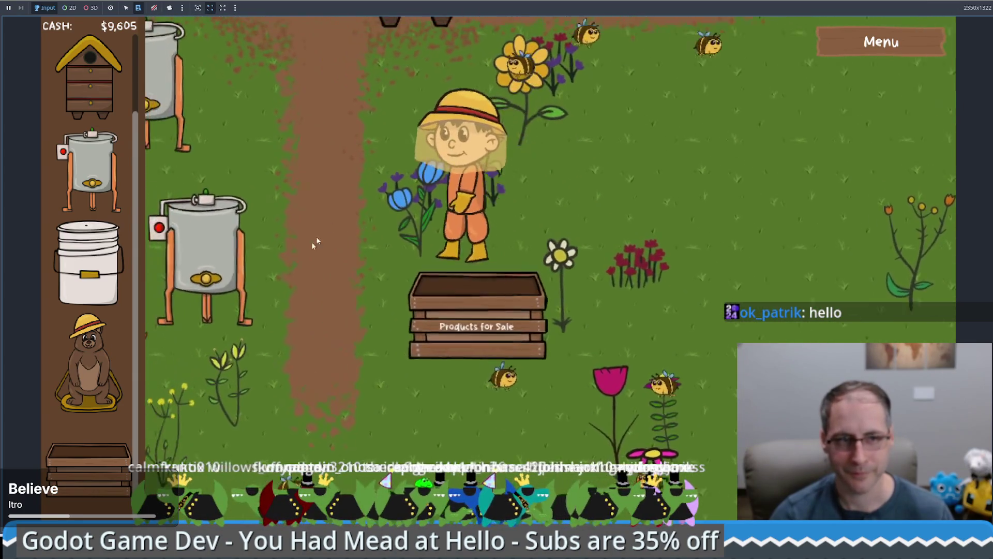
left_click(88, 468)
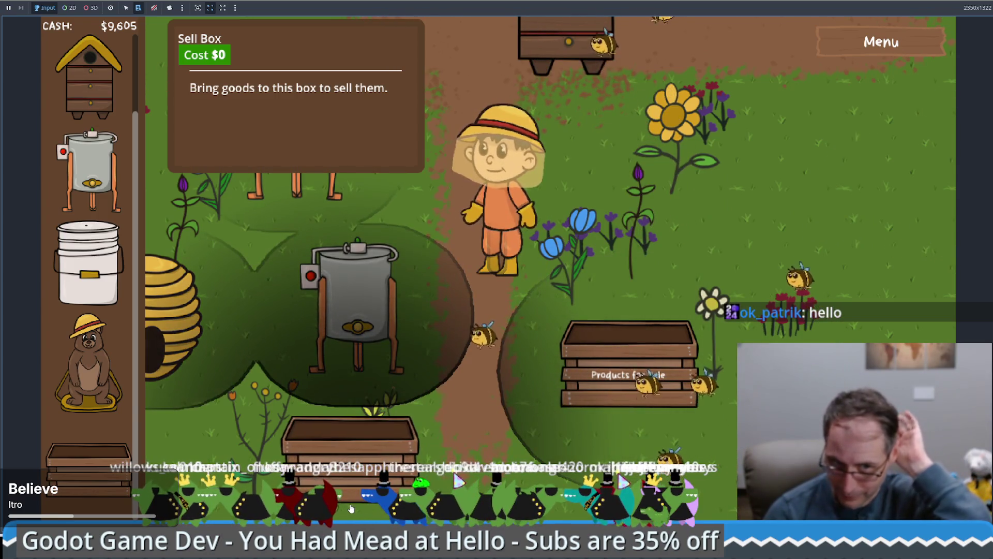
left_click(353, 499)
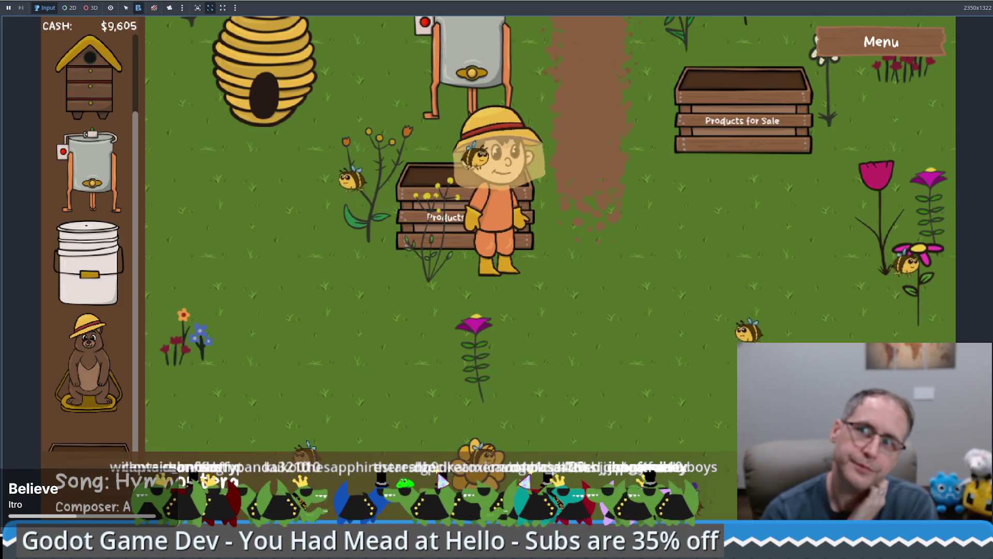
key("F8")
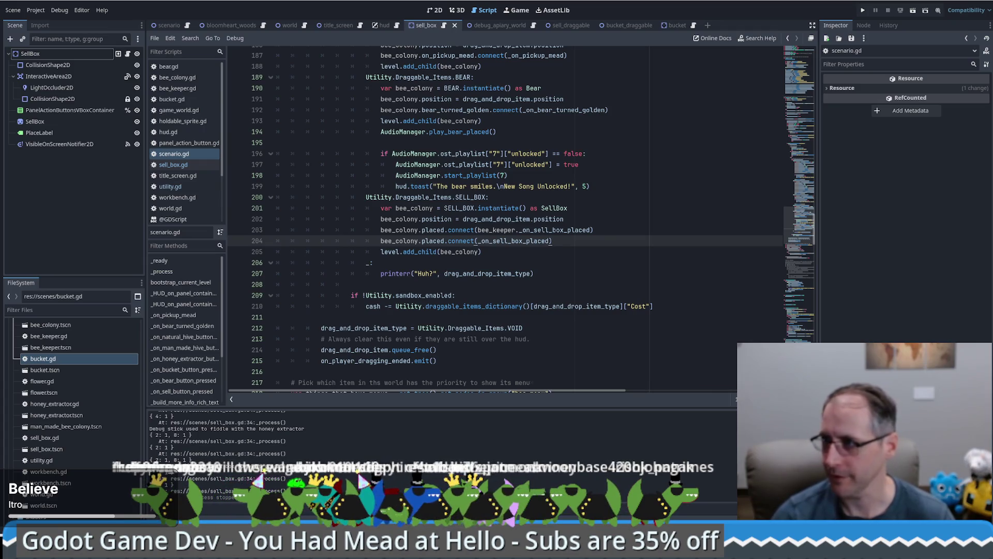
Hide the Godot editor to show the Windows desktop
key("super+d")
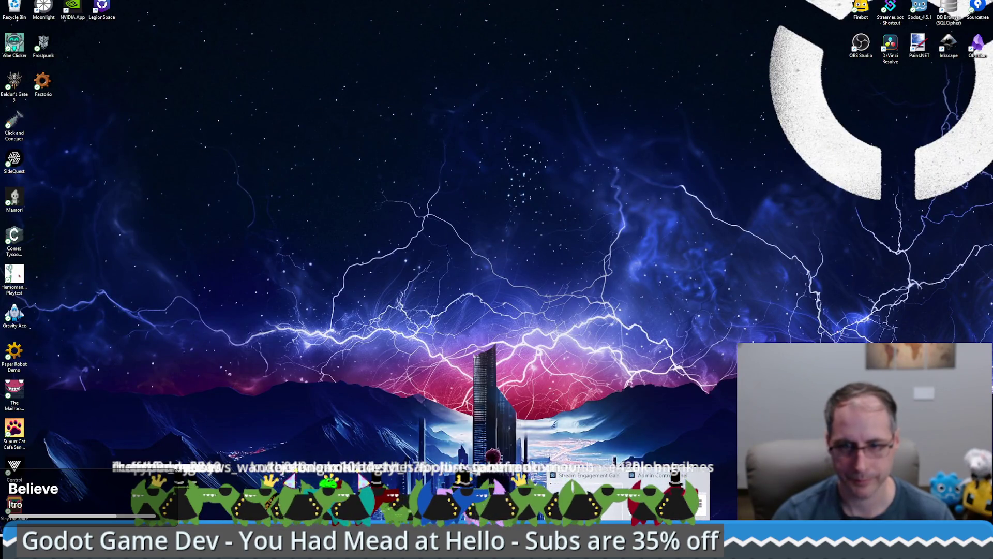
Back in the editor, zoom out and pan the 2D canvas to show the purple footer bar
key("super+d")
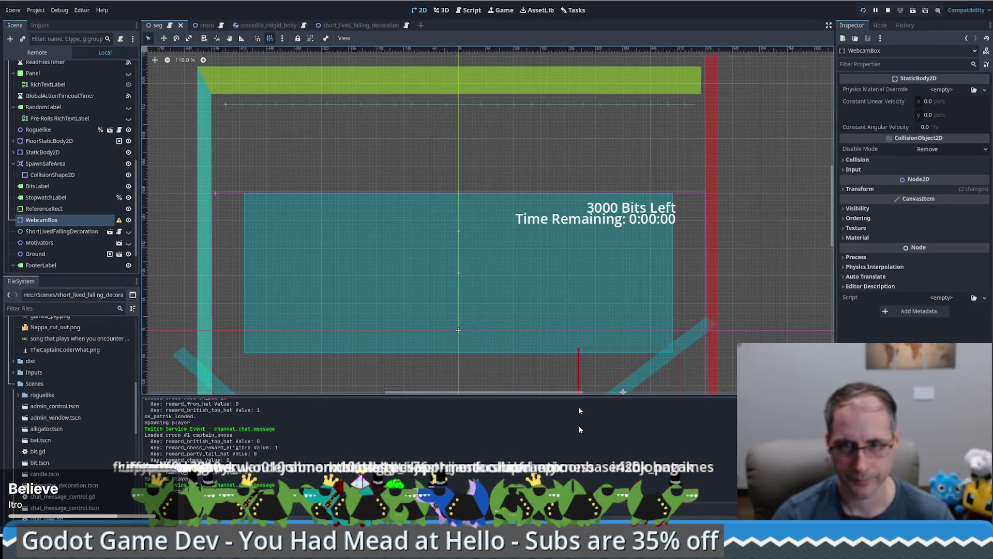
scroll(497, 293, "down", 3)
left_click_drag(497, 311, 487, 218)
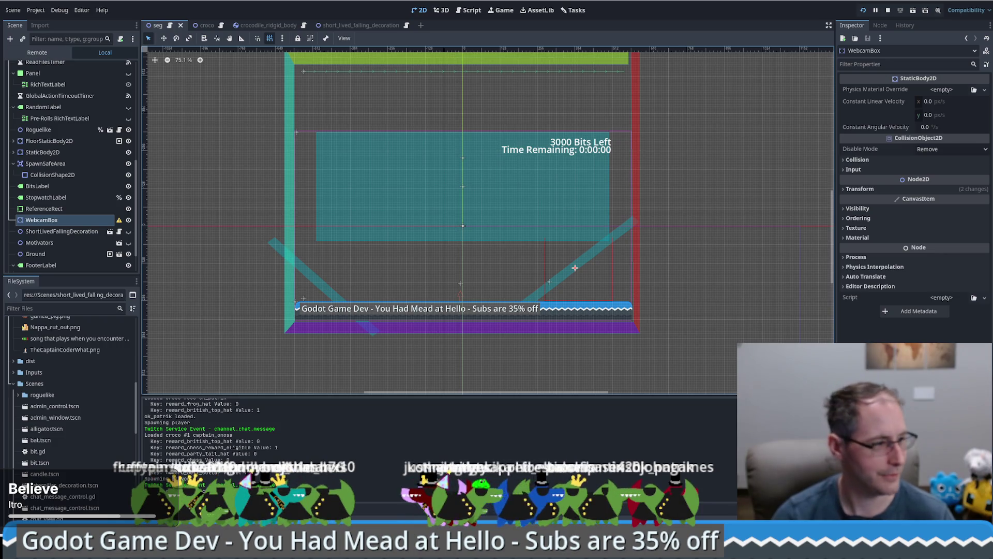
Position the Stream Engagement Game window over the canvas, then minimize the editor and launch the Project Manager
key("super+d")
key("super+d")
mouse_move(177, 144)
left_mouse_down()
mouse_move(587, 106)
mouse_move(553, 126)
mouse_move(532, 57)
mouse_move(529, 114)
left_mouse_up()
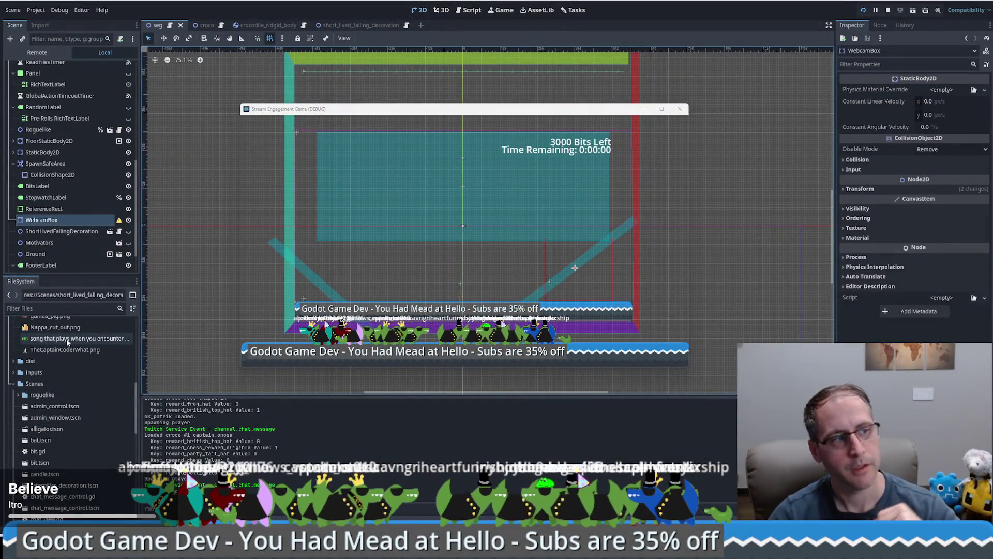
mouse_move(67, 341)
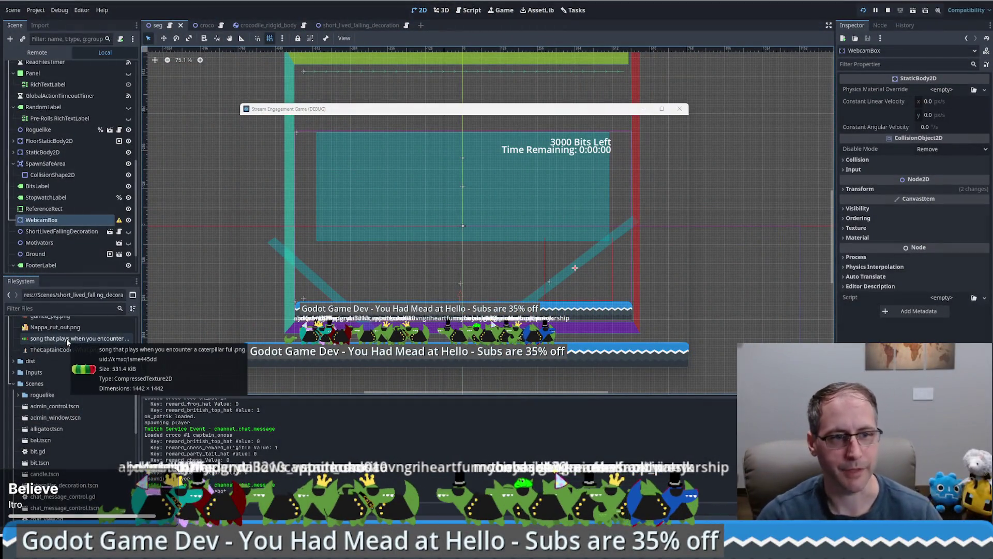
left_click_drag(495, 104, 513, 132)
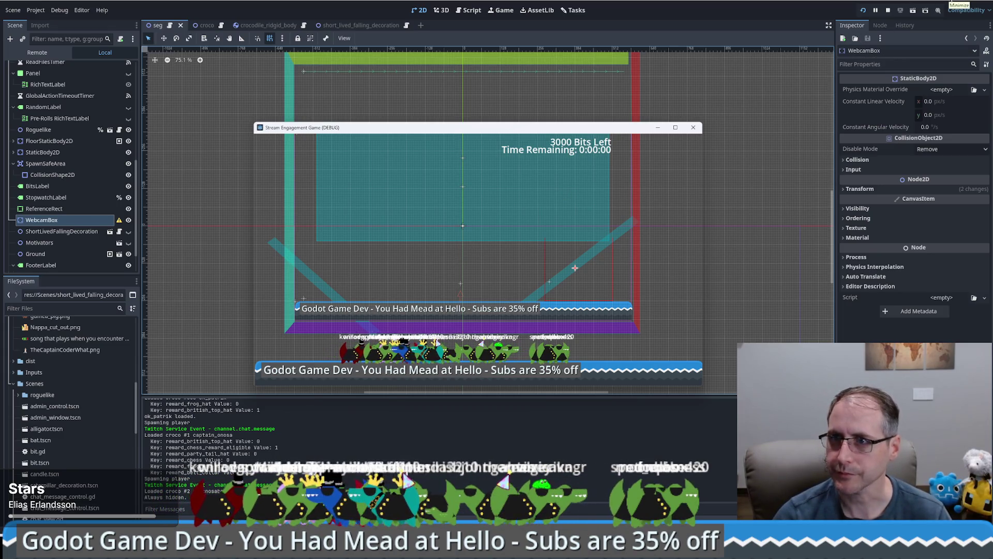
left_click(954, 3)
left_click(919, 9)
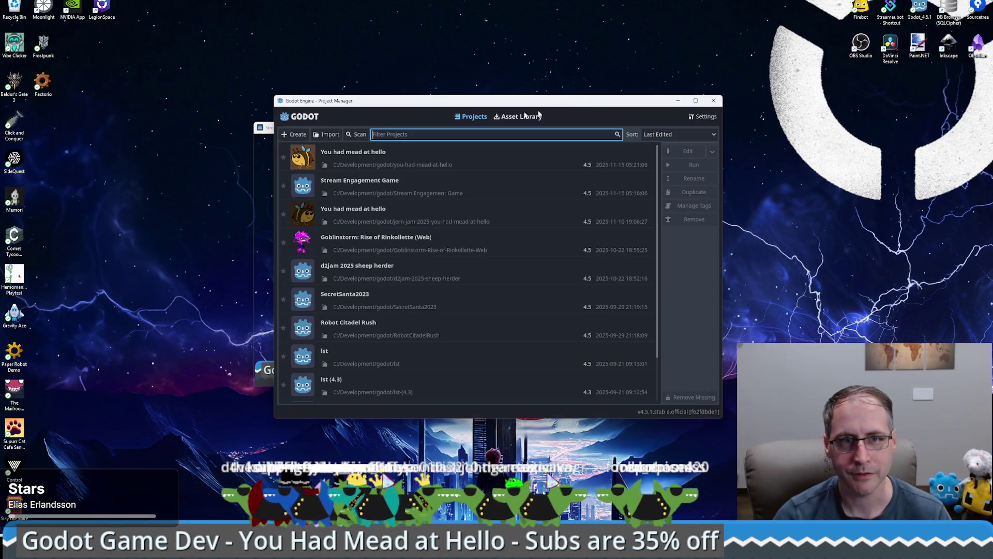
Close the leftover game window, then open FriendlyShipGame and accept its conversion to Godot 4.5
right_click(254, 128)
left_click(274, 186)
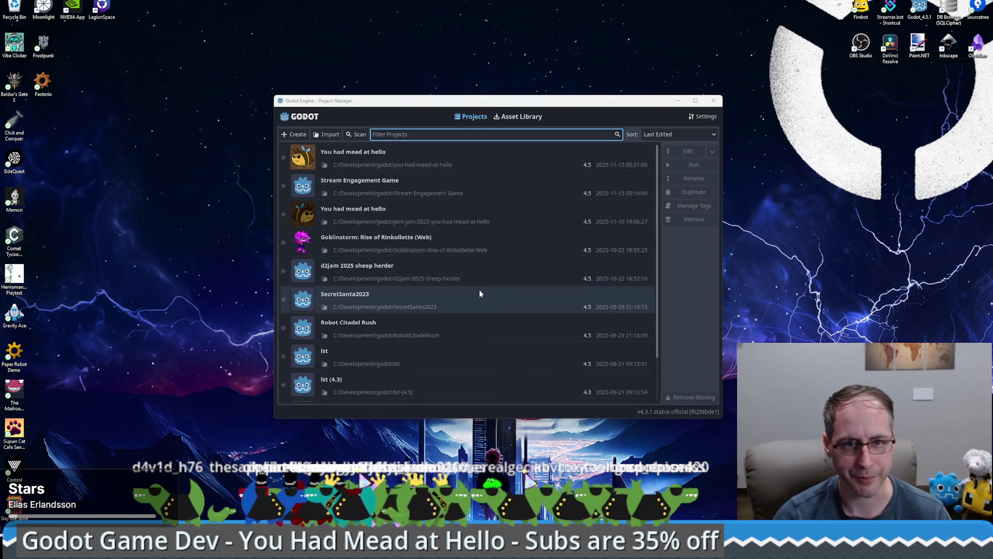
scroll(447, 328, "down", 1)
left_click(413, 376)
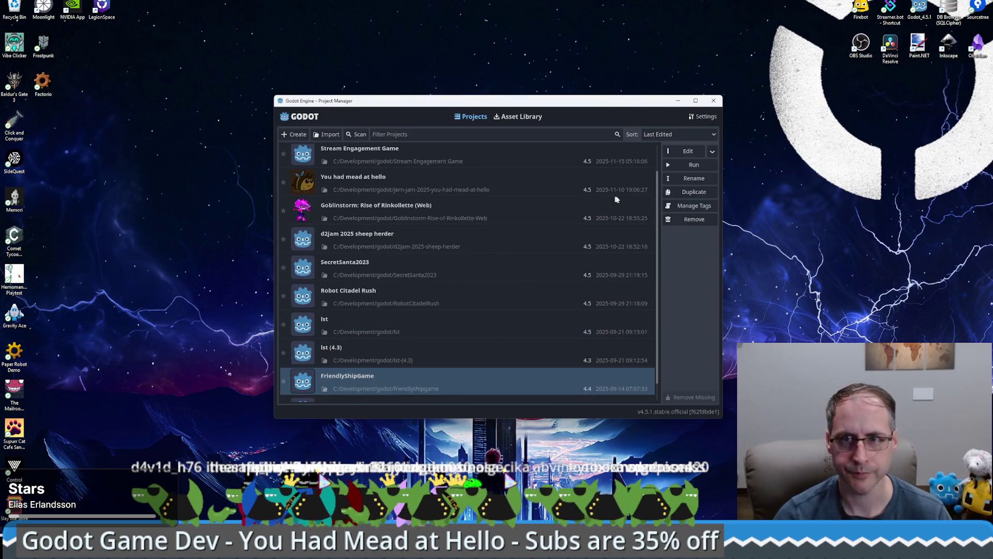
left_click(688, 151)
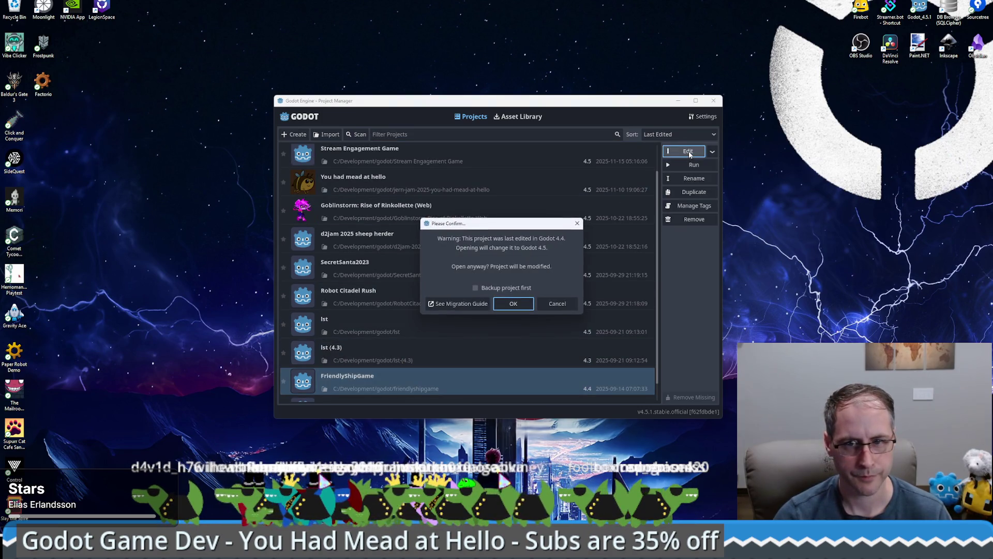
left_click(510, 304)
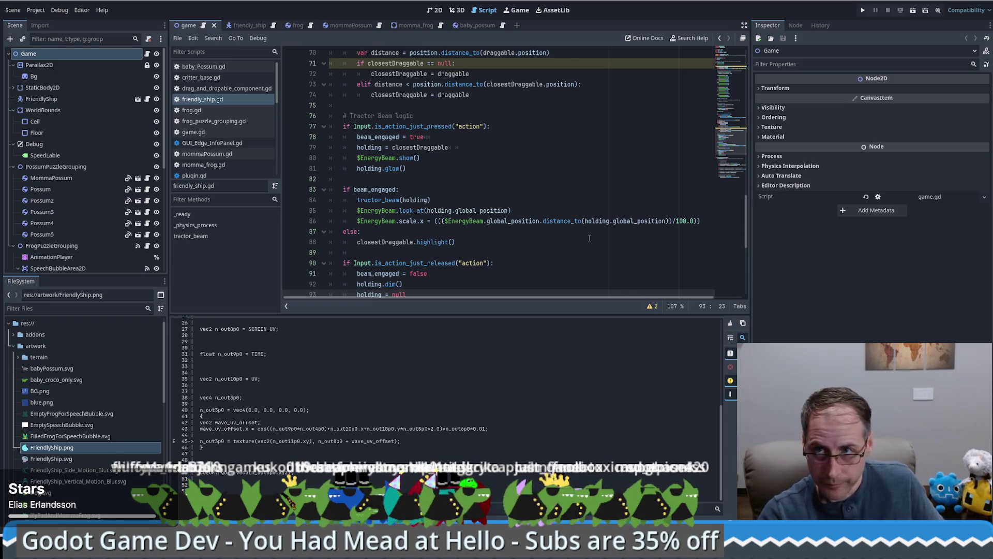
Run FriendlyShipGame and use the tractor beam to tow the possum onto the ship
left_click(862, 12)
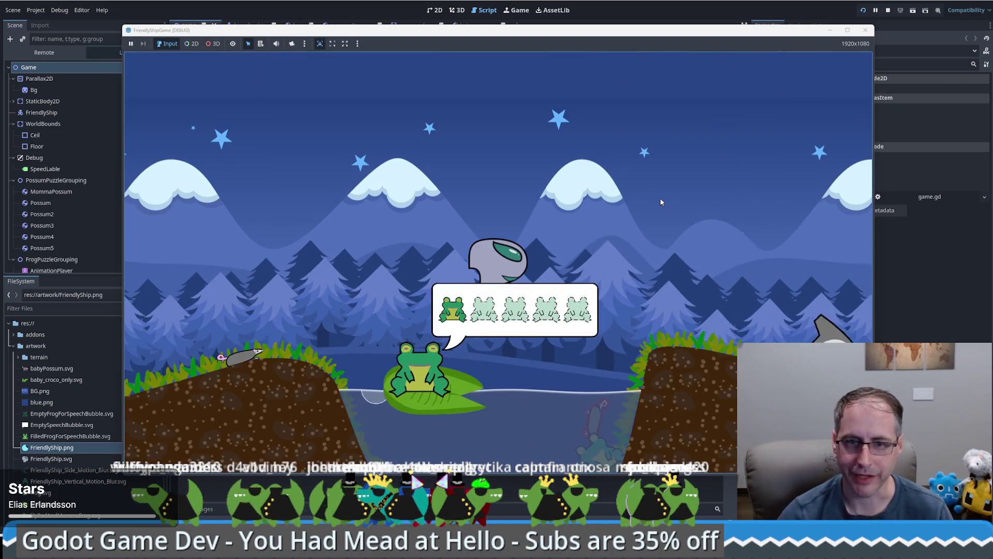
key("Up")
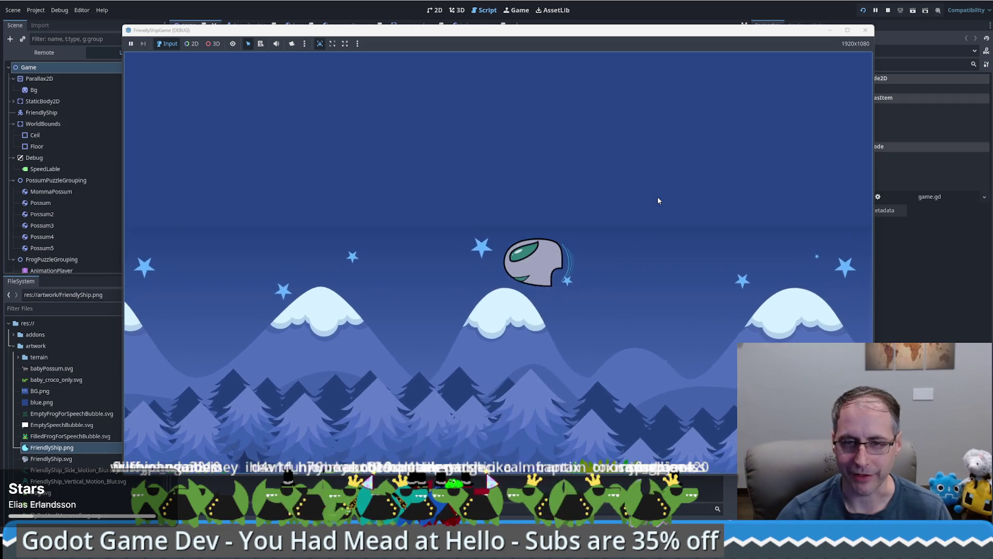
key("Down")
key("space")
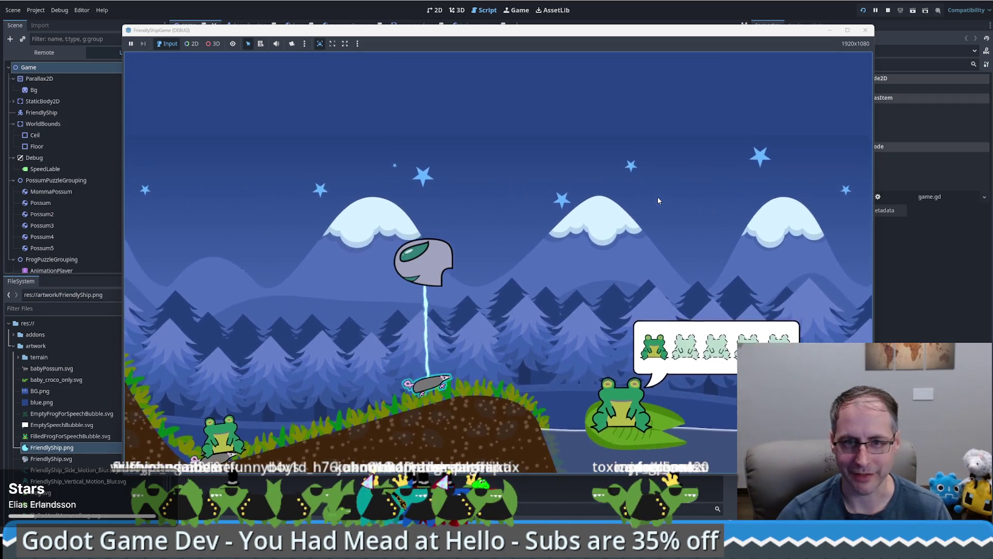
key("Right")
key("Up")
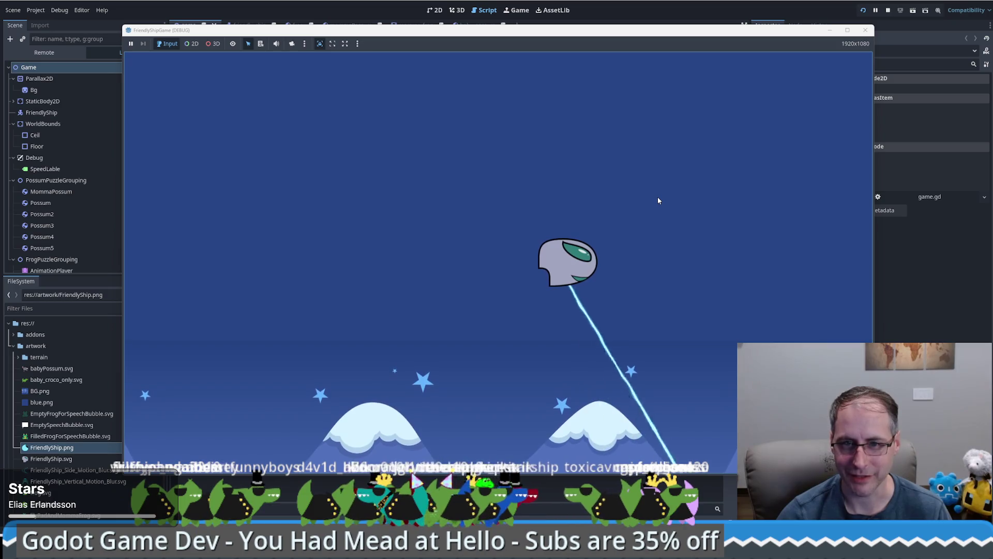
key("Down")
key("Left")
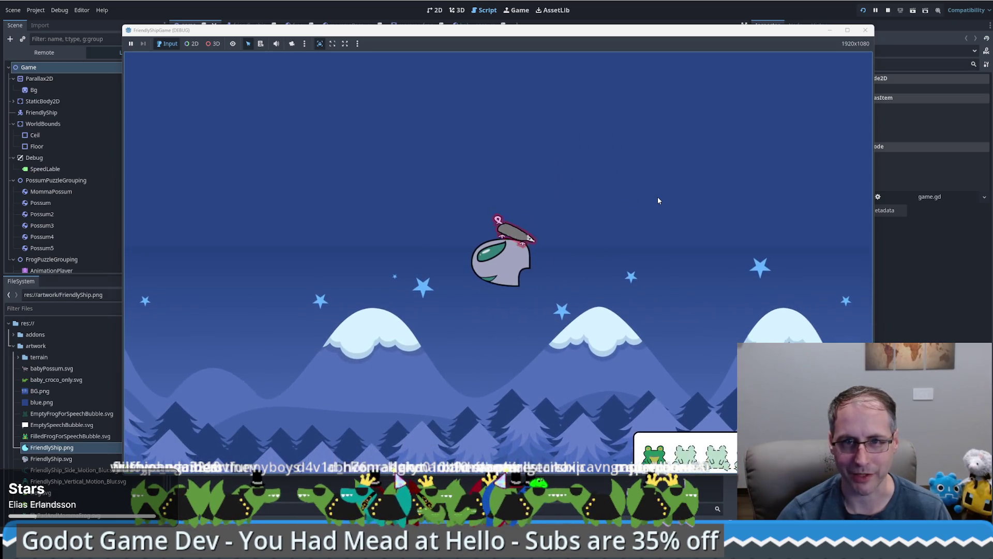
key("Left")
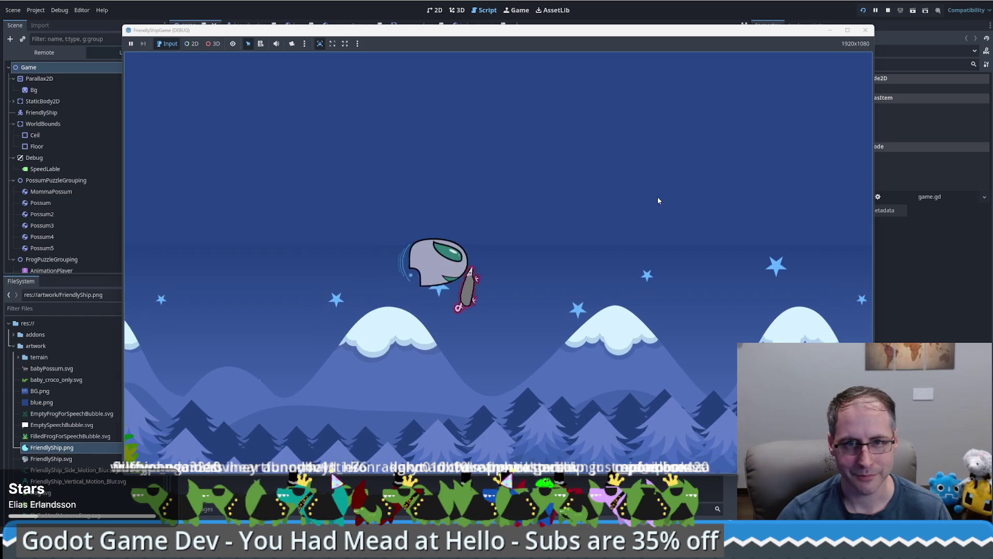
key("Down")
Fly around the pond, lifting frogs with the beam toward the lily pad until two of five are filled
key("Left")
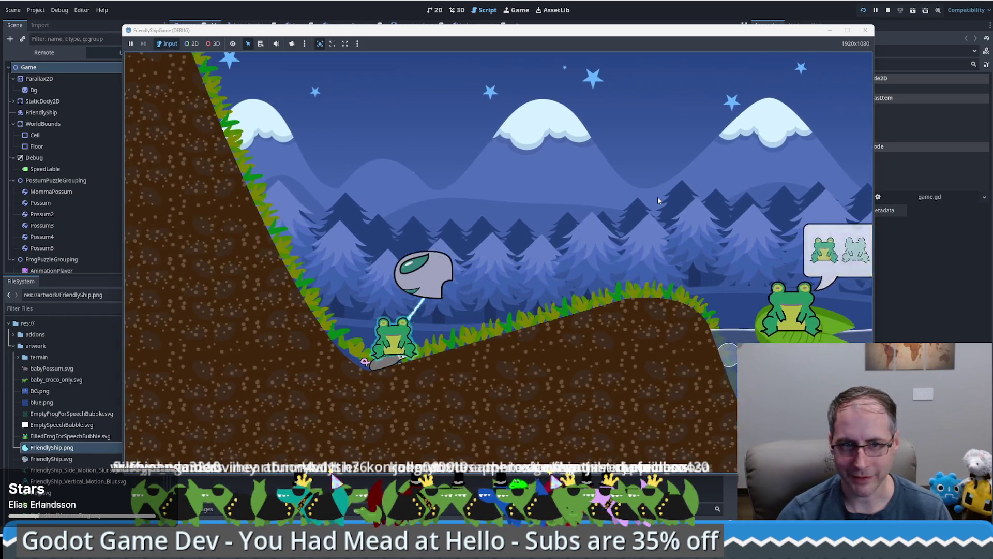
key("Up")
key("Right")
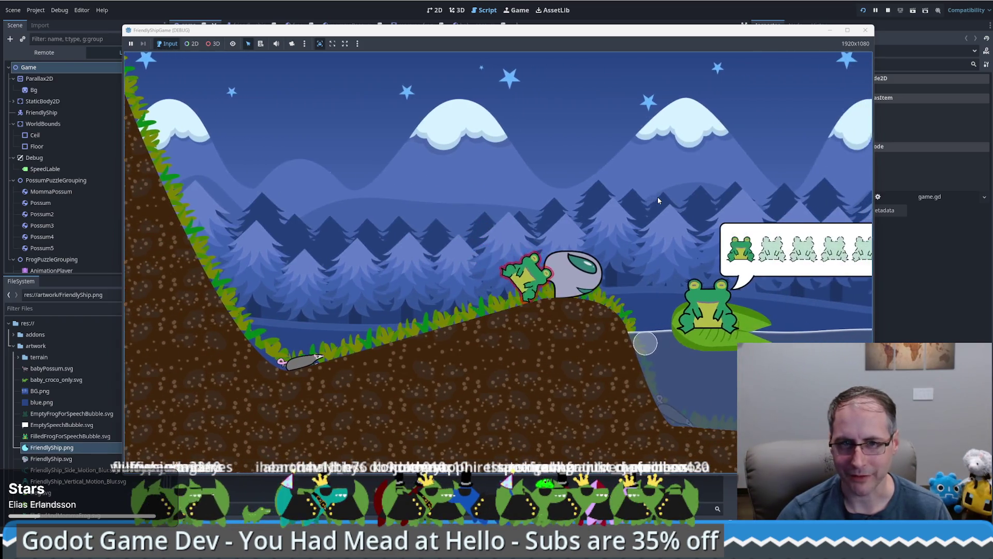
key("Up")
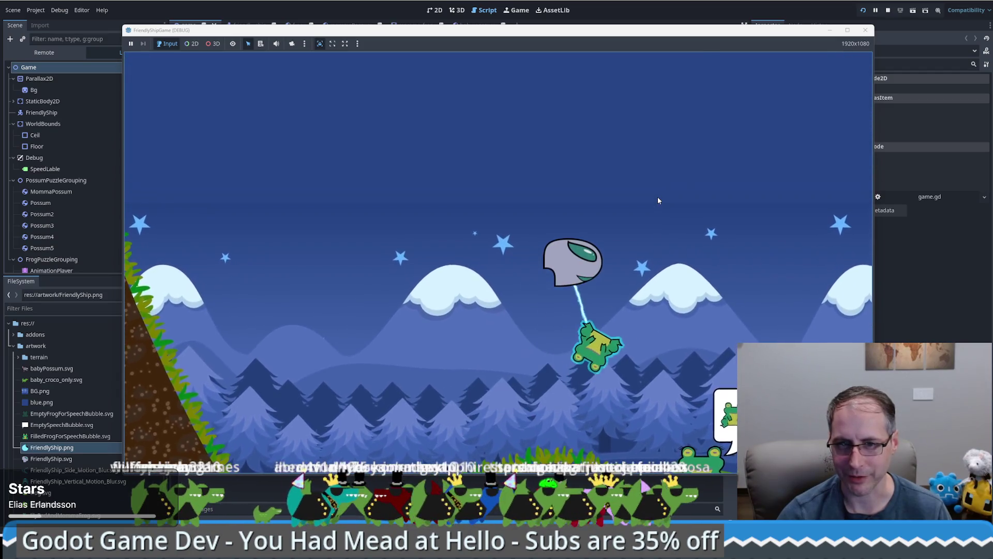
key("Down")
key("Down")
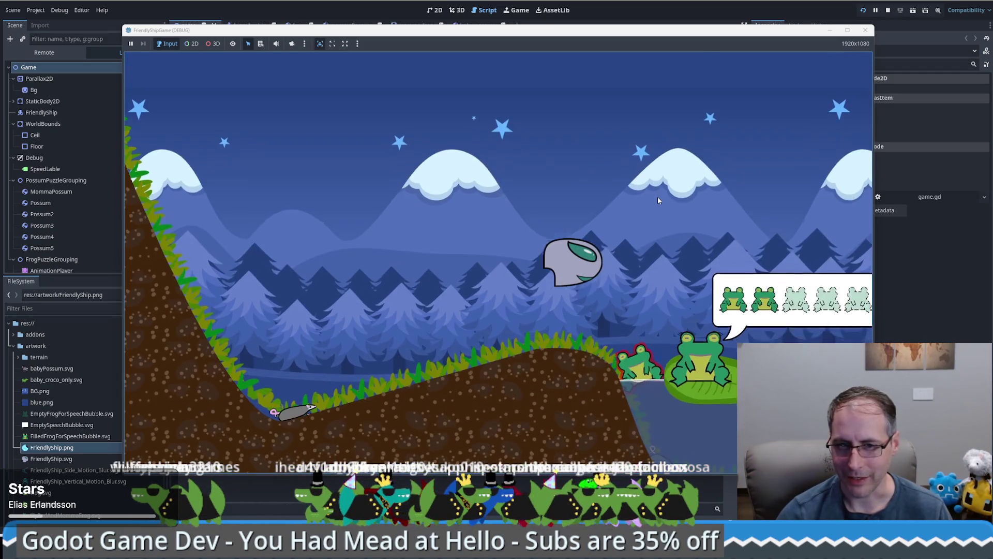
key("Right")
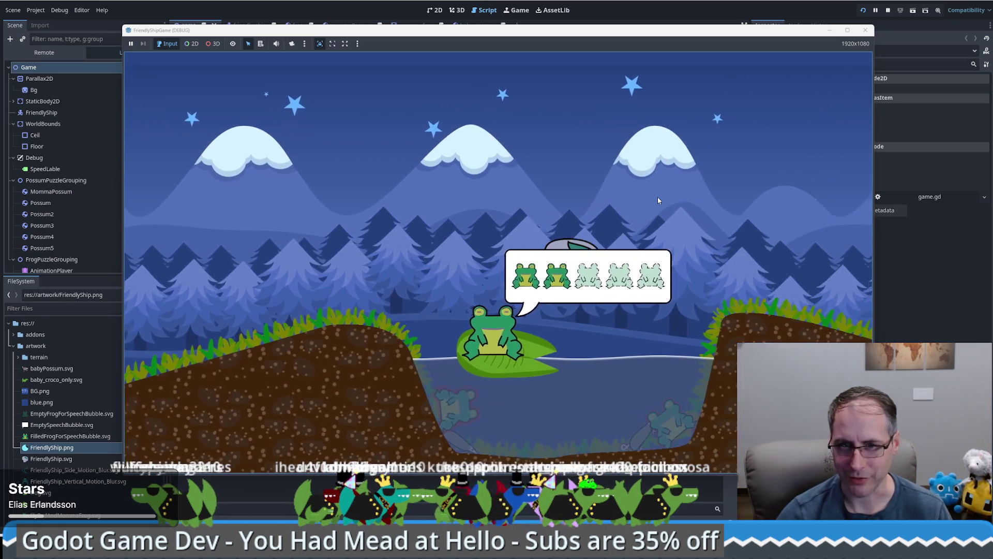
key("Left")
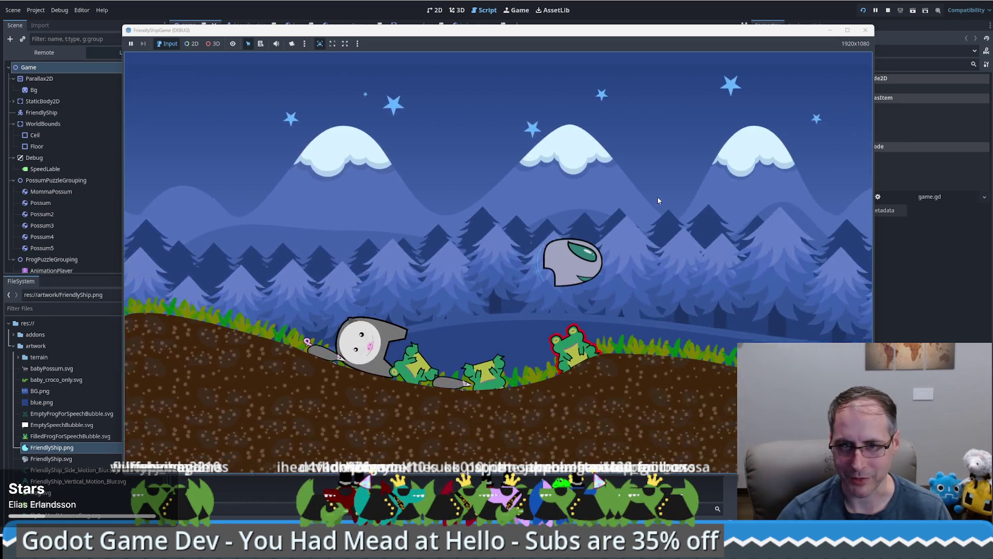
key("Left")
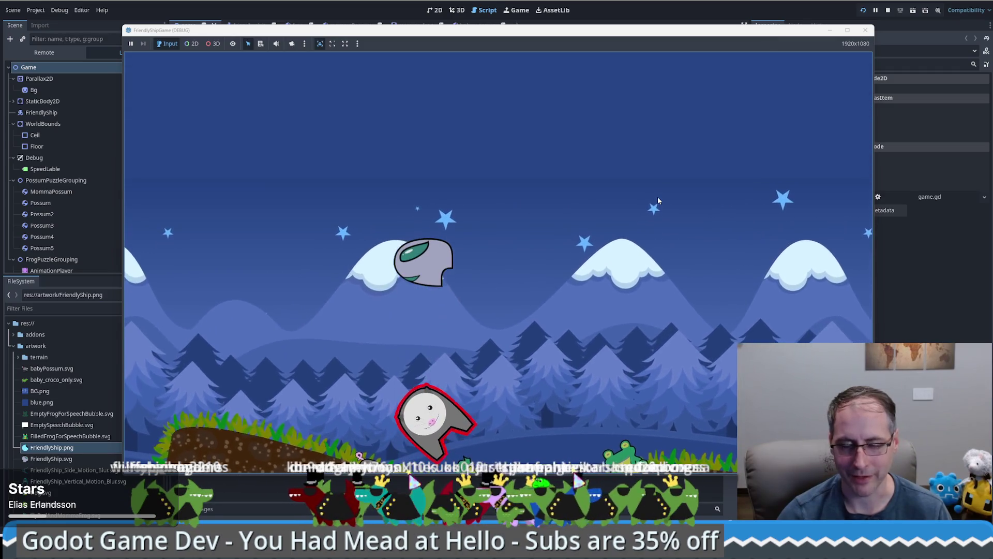
key("Left")
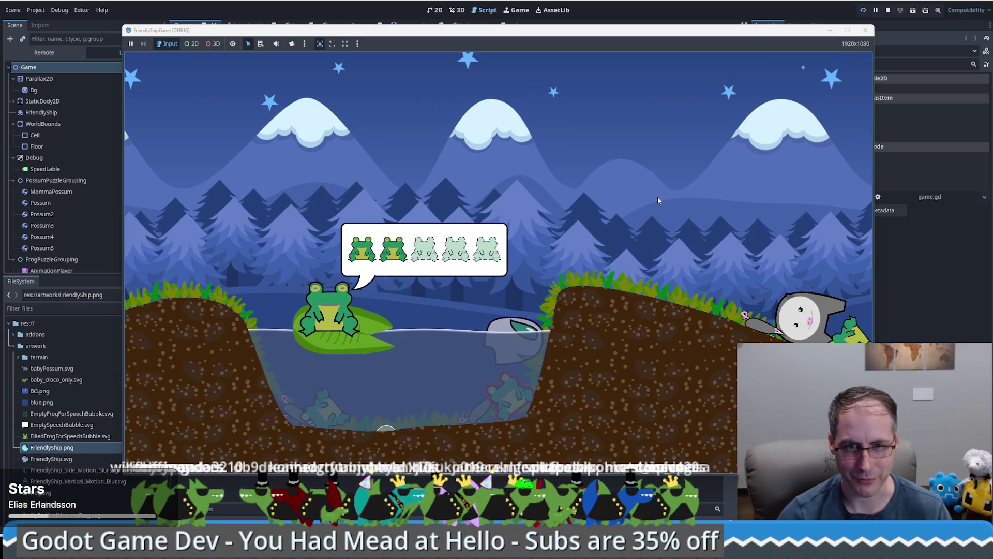
key("Left")
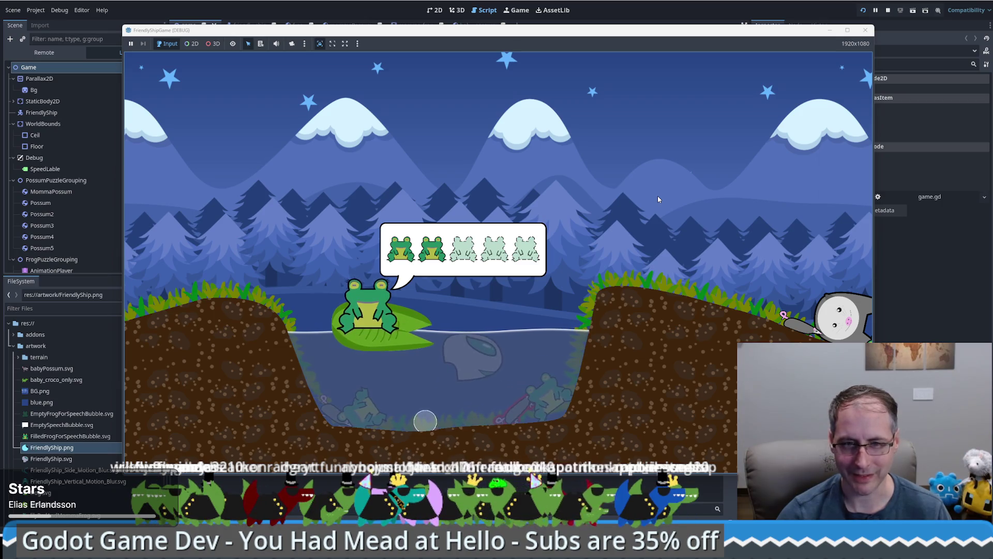
key("Up")
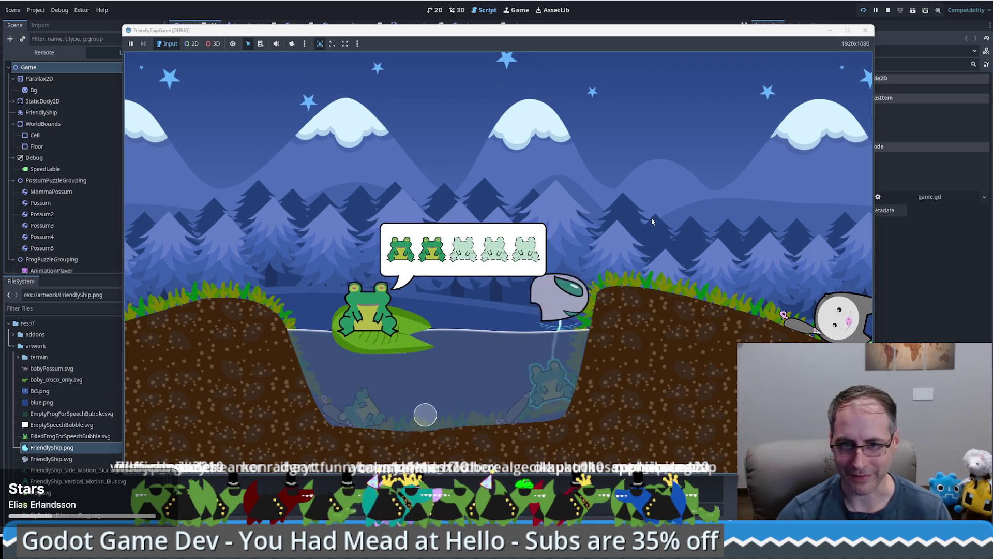
key("Up")
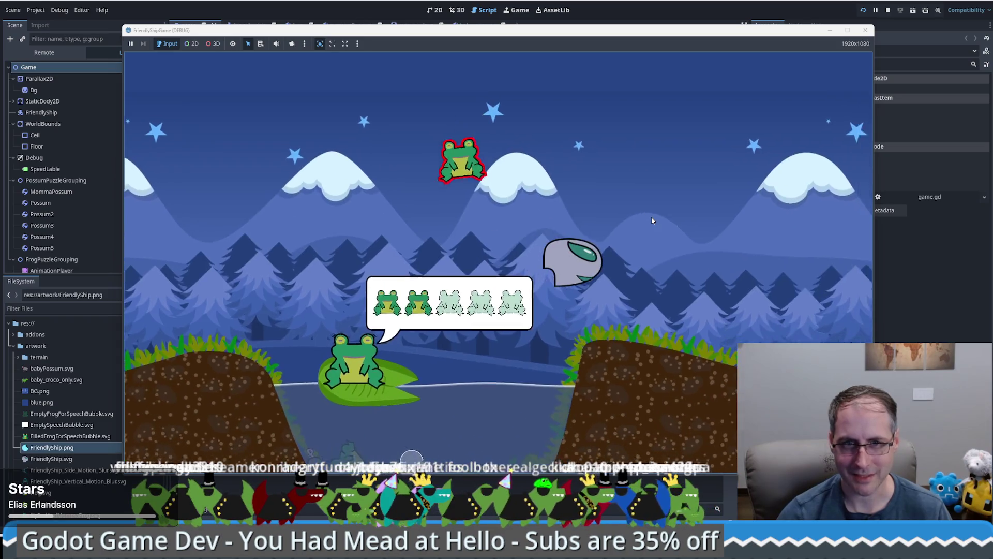
key("Right")
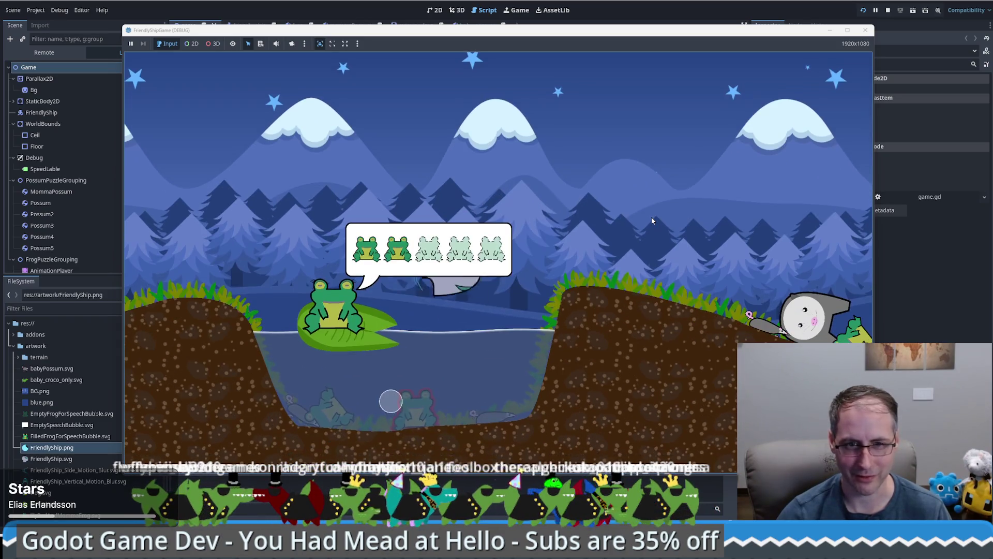
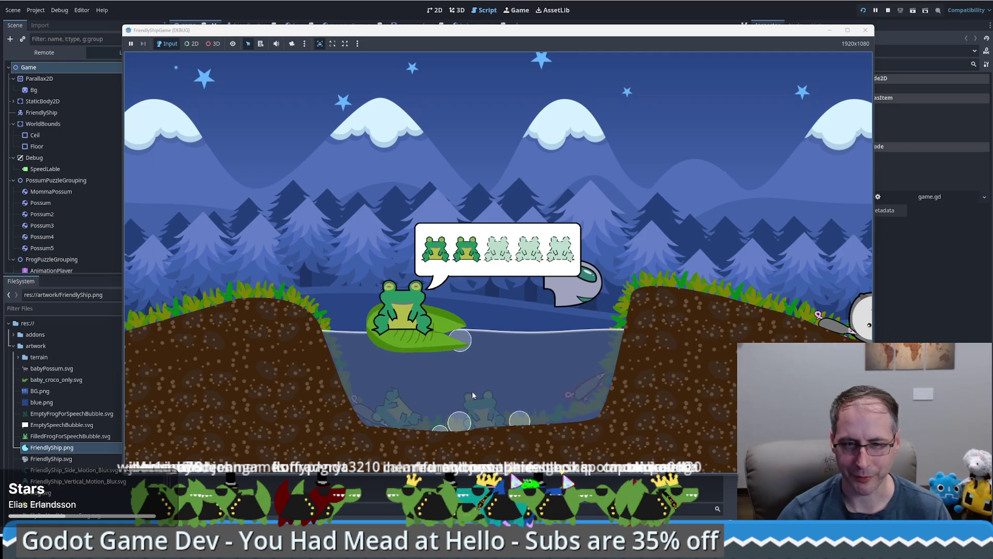
Stop the running frog game and inspect the water goal area's nodes in the 2D view
left_click(864, 30)
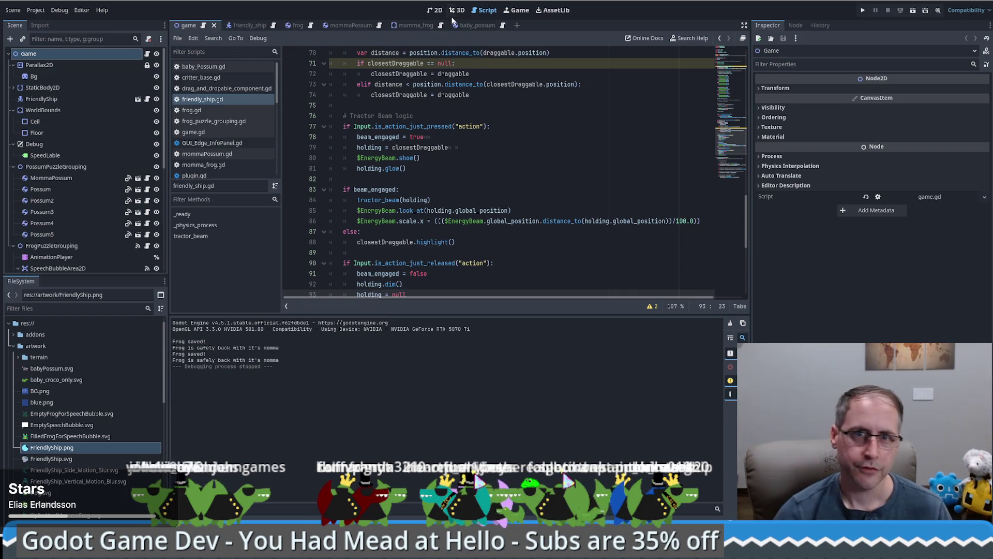
key("ctrl+F1")
left_click(464, 267)
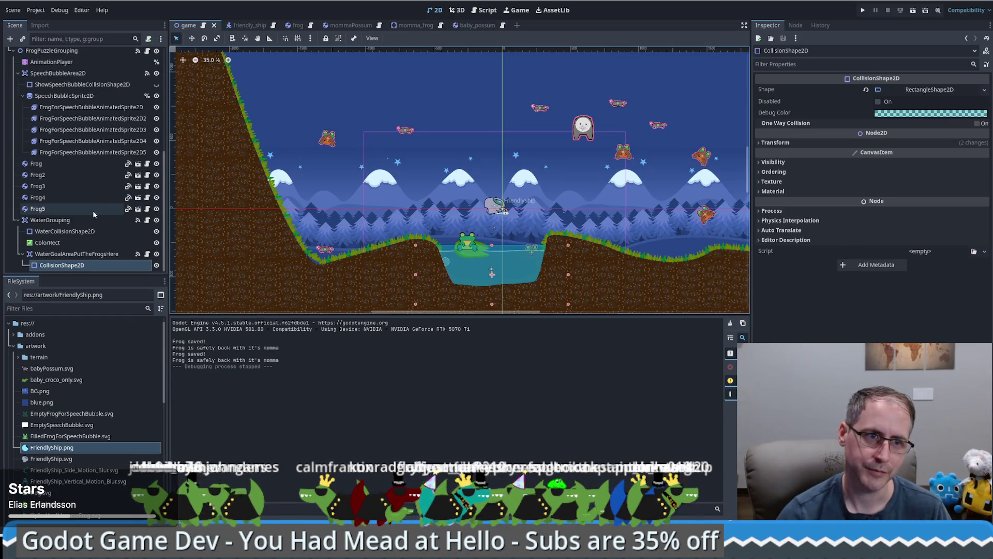
left_click(70, 254)
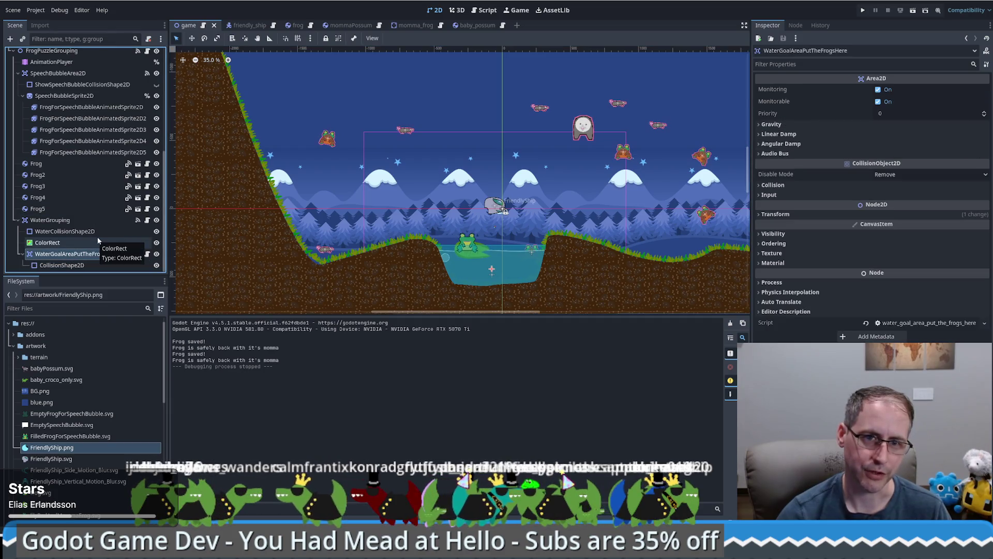
left_click(82, 265)
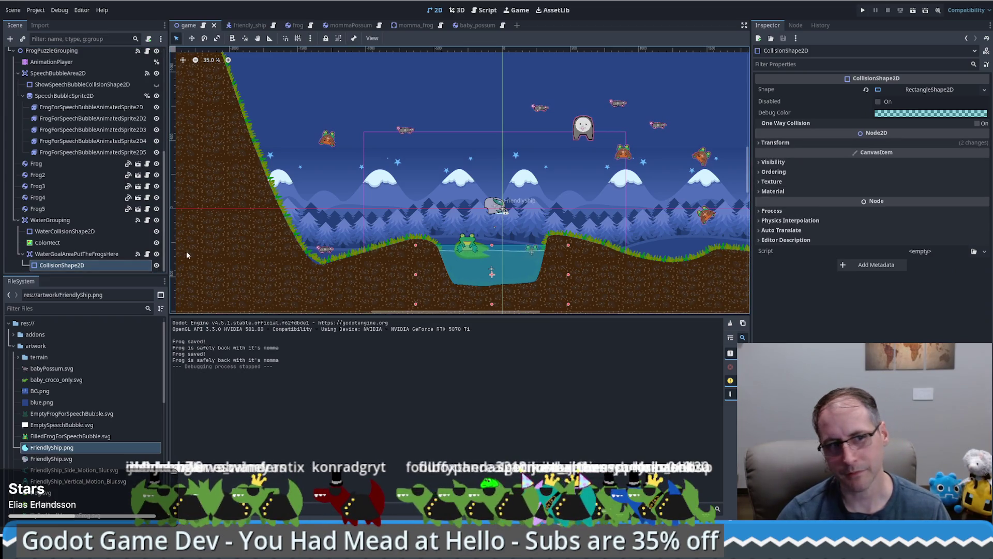
left_click(69, 256)
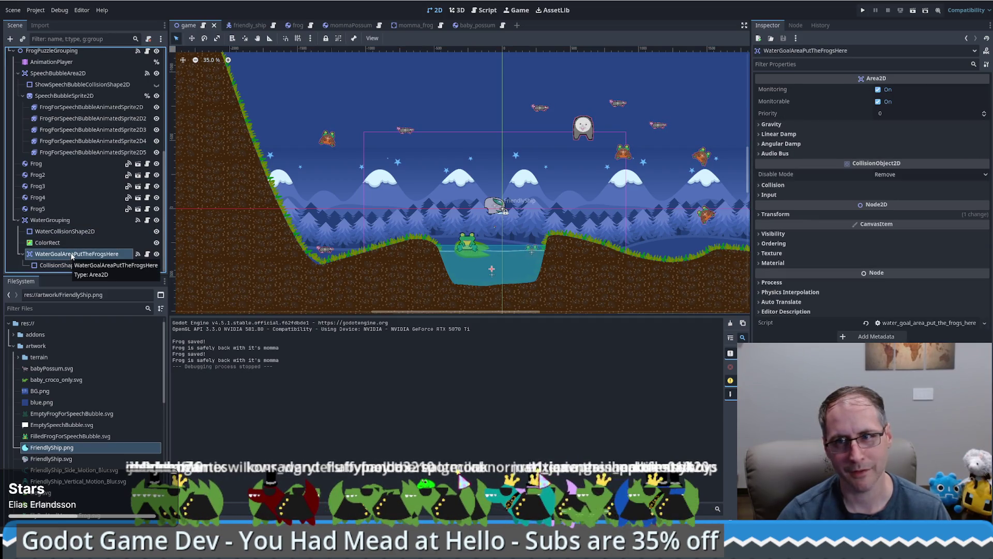
Inspect the water ColorRect's ShaderMaterial alongside the WaterGrouping and collision shape nodes
left_click(775, 263)
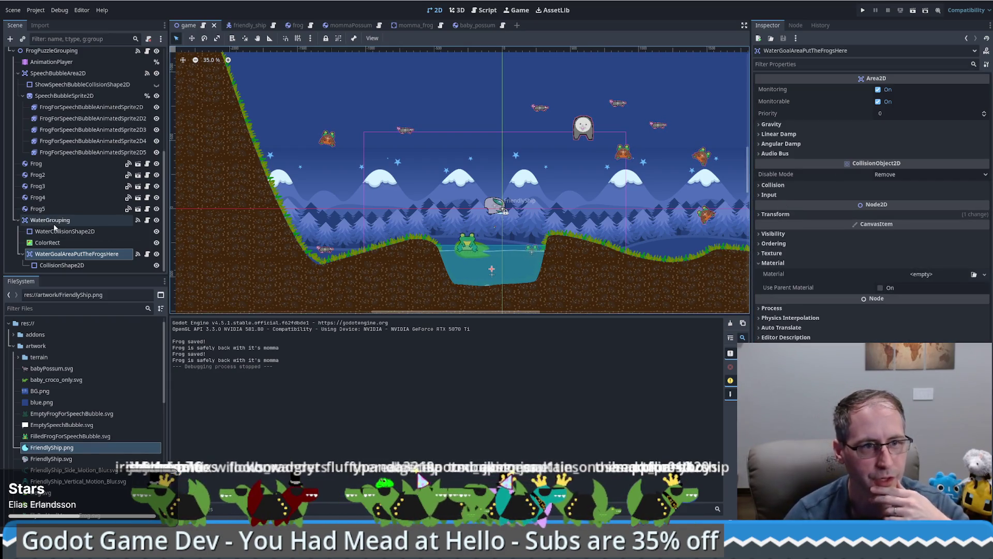
left_click(61, 243)
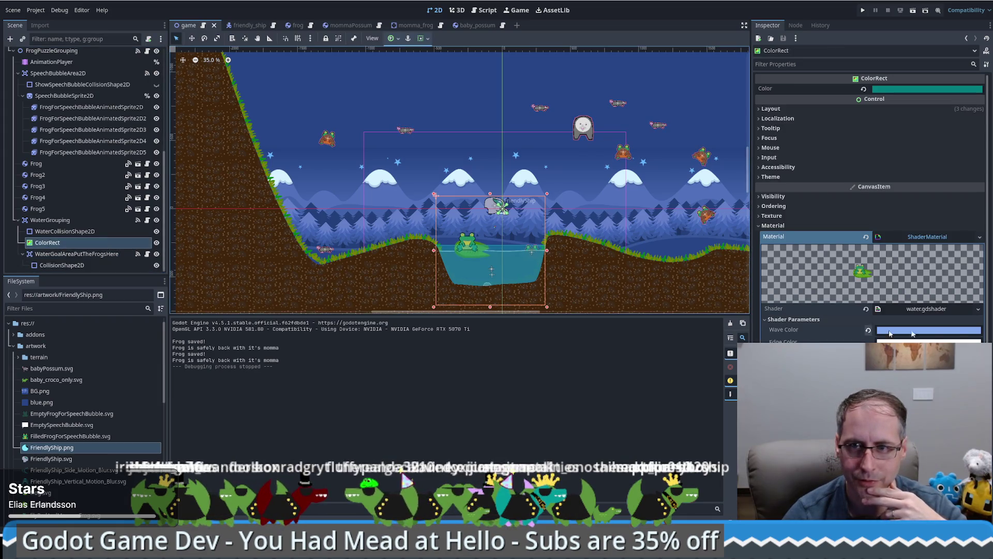
left_click(50, 221)
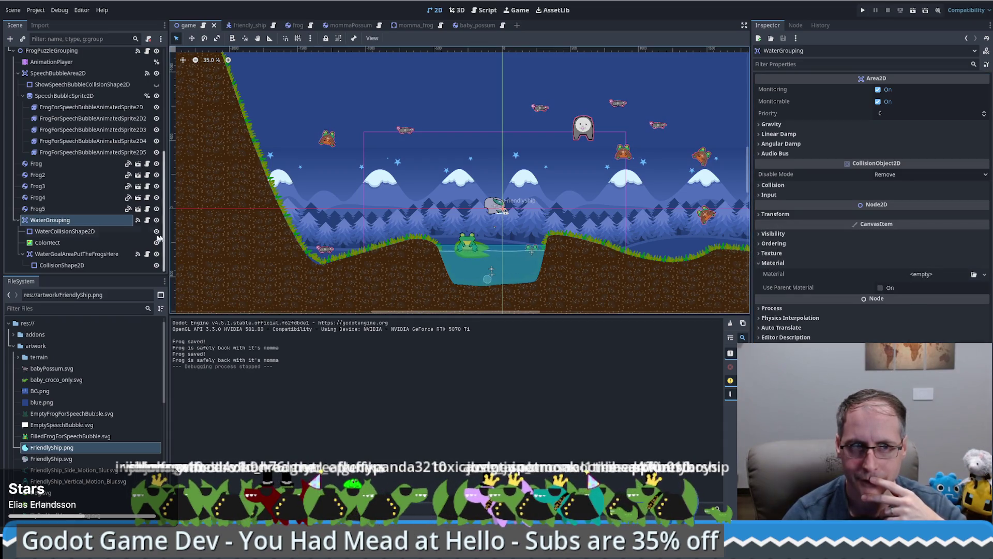
left_click(72, 231)
left_click(80, 243)
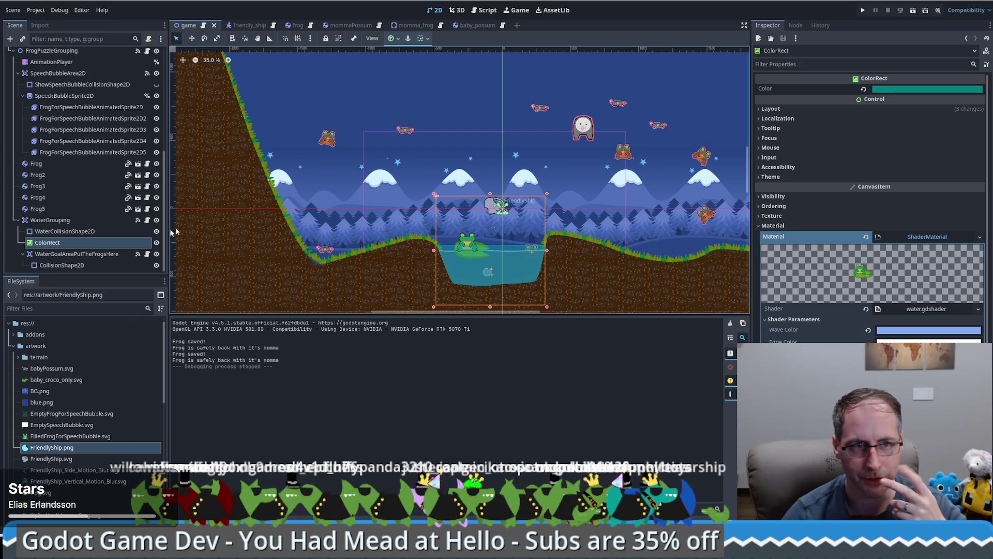
left_click(61, 241)
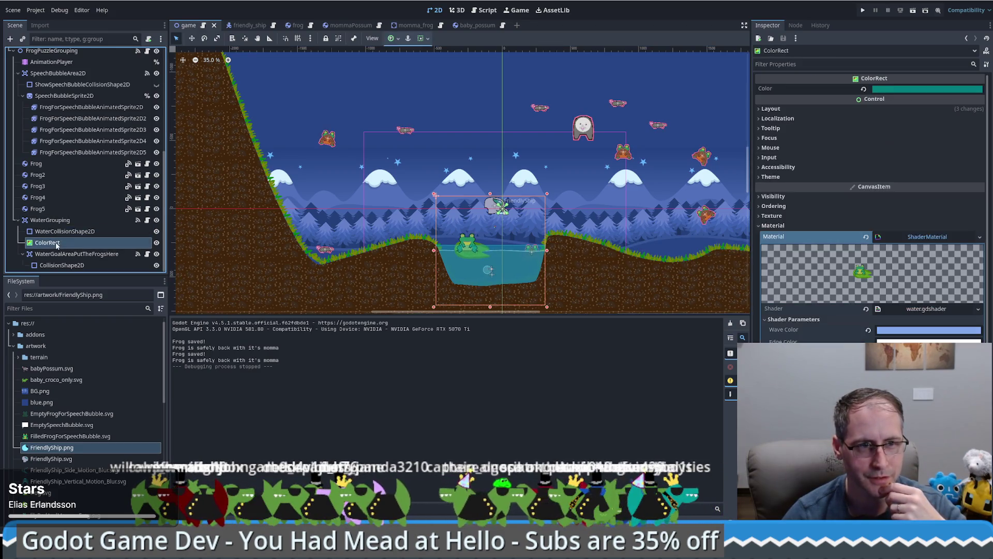
Dismiss the ColorRect's node actions and minimise the editor to the desktop
right_click(57, 245)
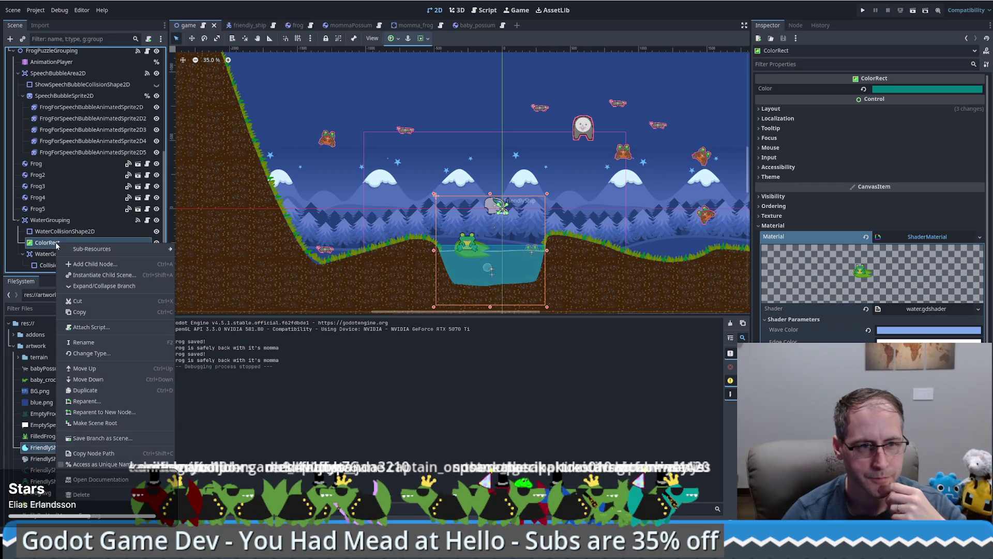
key("Escape")
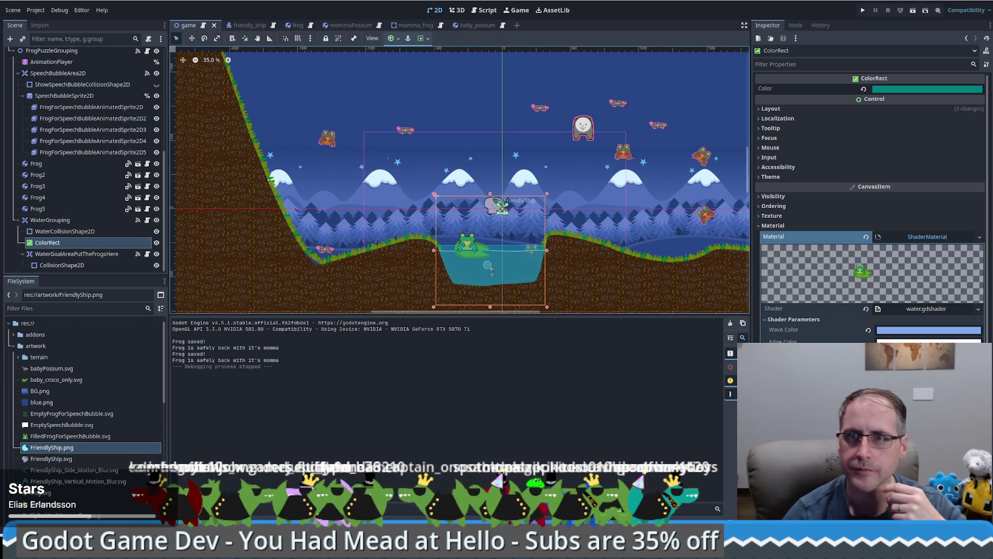
key("super+d")
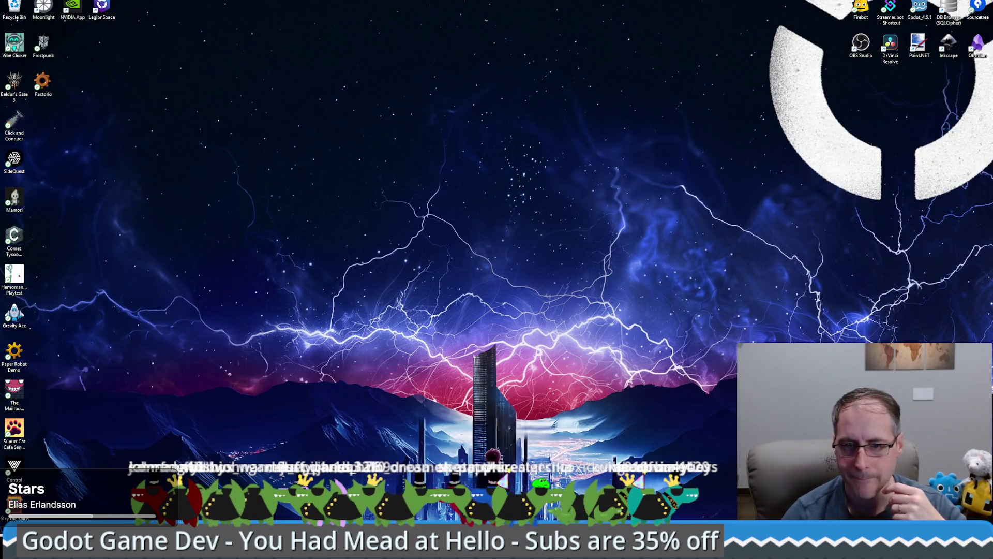
Restore the stream overlay's editor window and select the FooterLabel
mouse_move(628, 548)
left_click(566, 505)
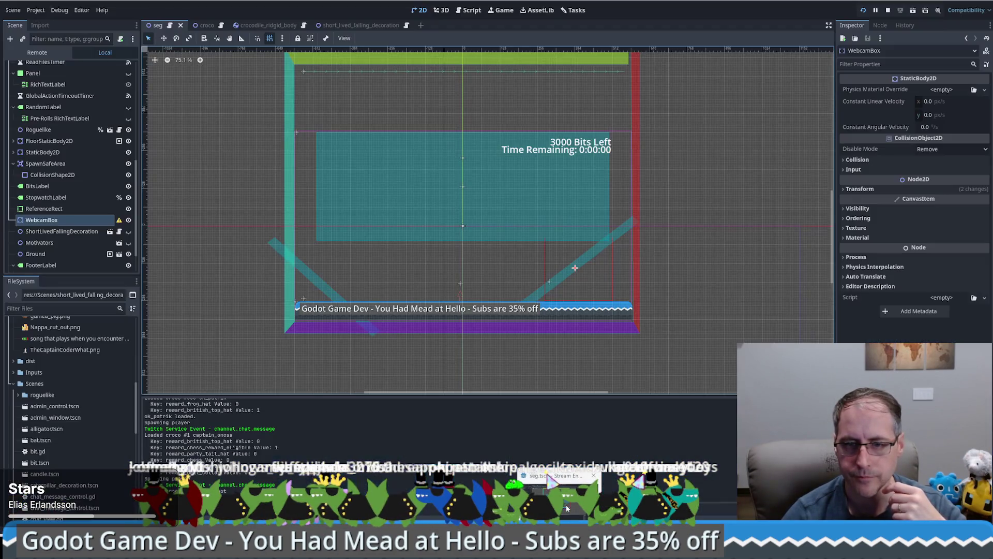
left_click(420, 308)
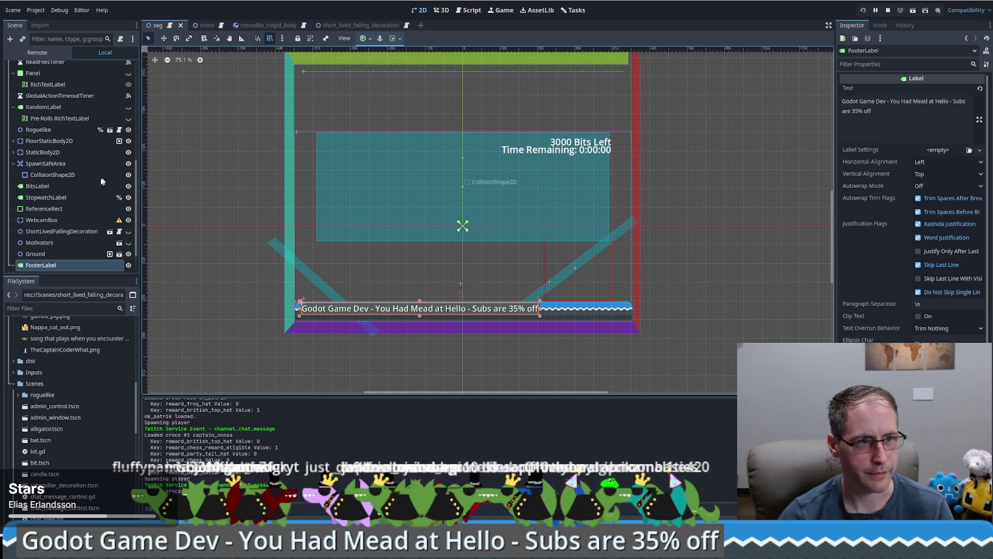
Collapse the TwitchService, ChatView, BitSpawnPath and RandomLabel branches in the Scene dock
scroll(394, 204, "up", 2)
scroll(72, 196, "up", 2)
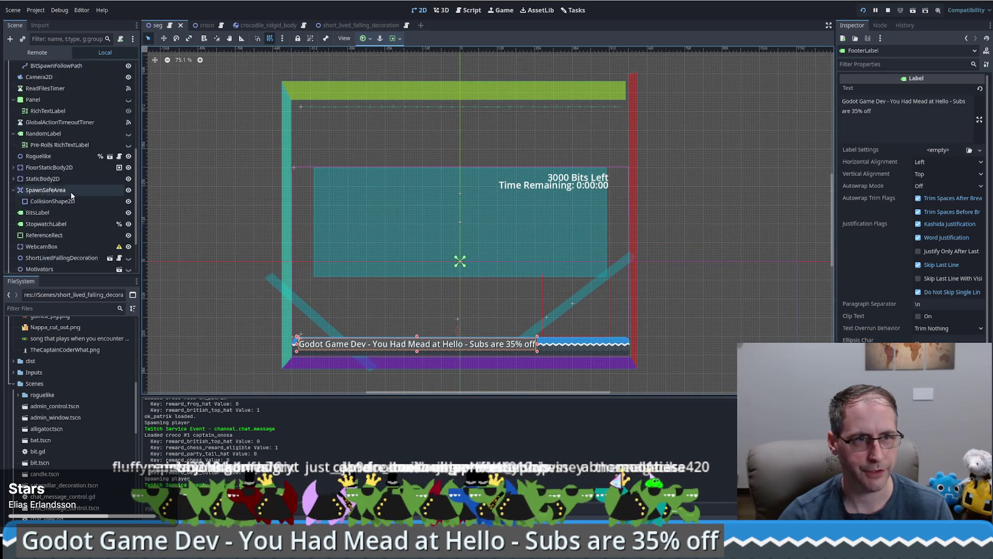
scroll(72, 195, "up", 10)
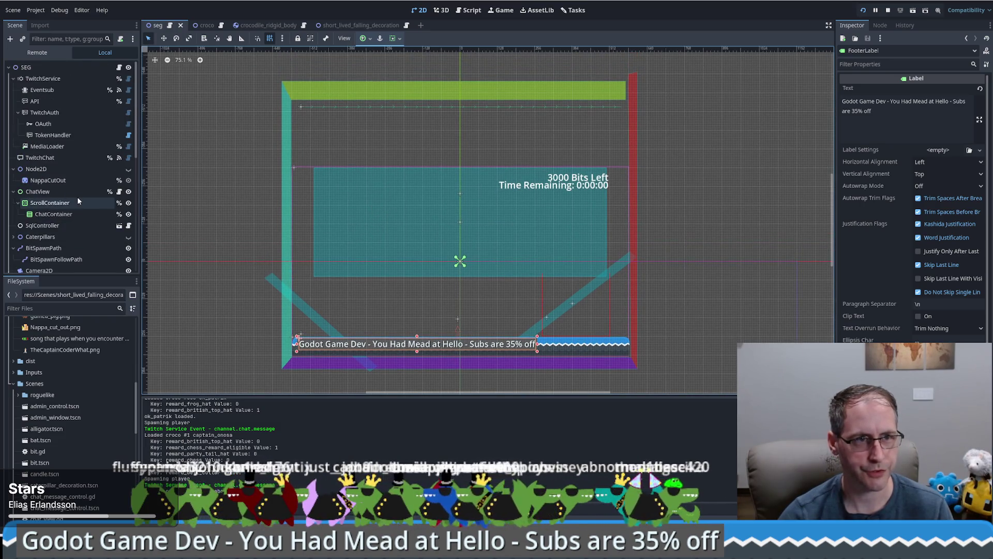
left_click(13, 78)
left_click(13, 124)
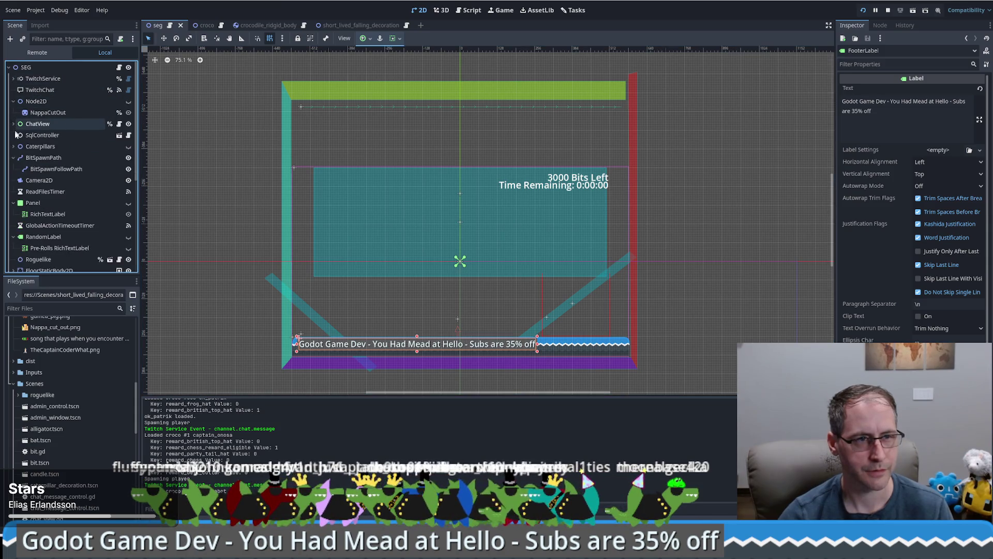
left_click(13, 157)
left_click(13, 225)
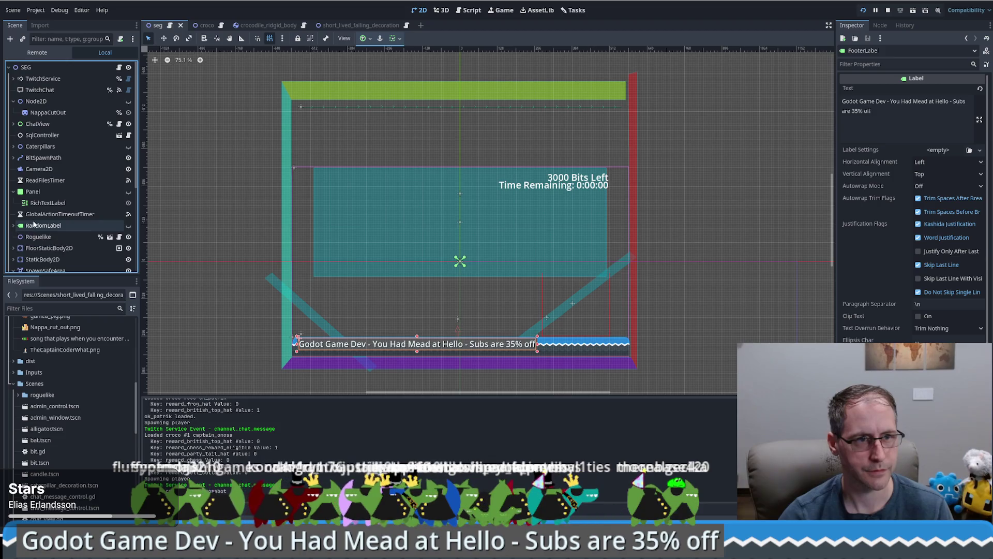
Check the game's water nodes for reference, then select the overlay's root SEG node
scroll(31, 225, "down", 1)
scroll(22, 235, "up", 1)
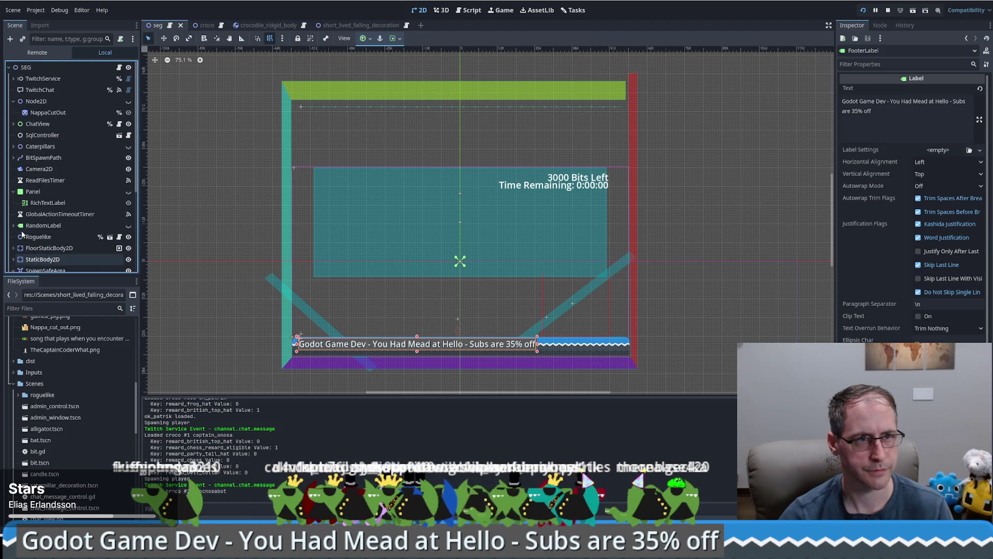
scroll(23, 103, "down", 1)
scroll(23, 103, "up", 1)
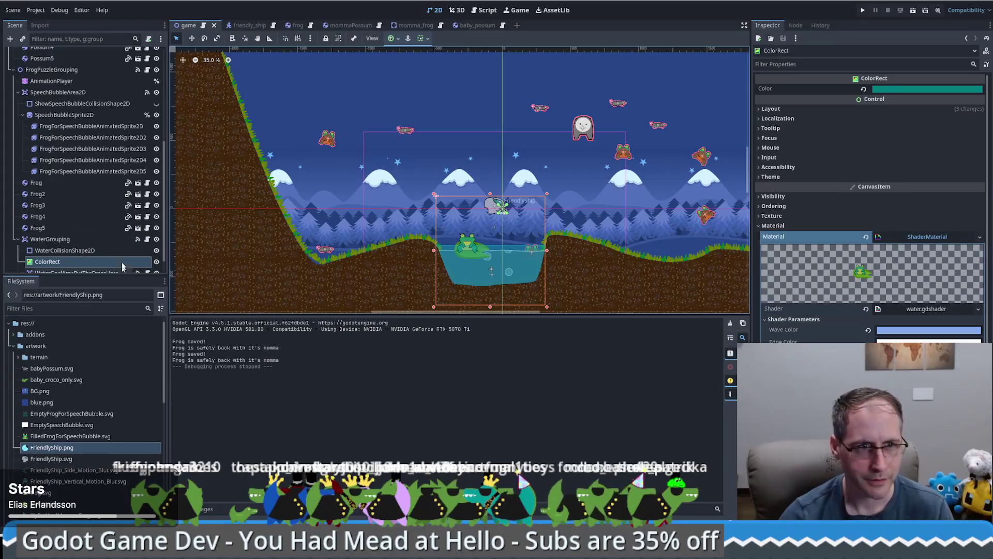
scroll(85, 209, "down", 1)
left_click(25, 220)
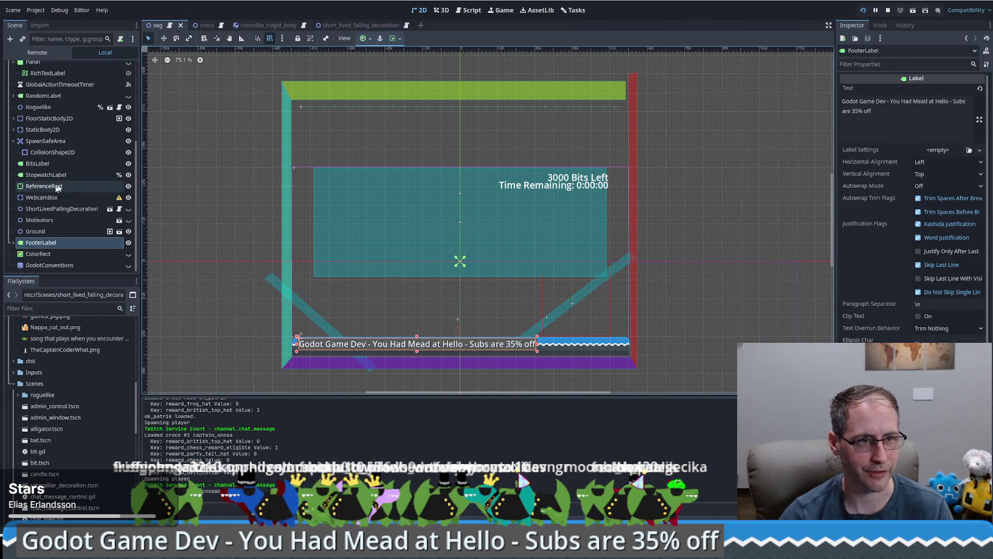
left_click(23, 66)
Add an Area2D child to SEG and rename it WaterArea
left_click(10, 39)
type("area")
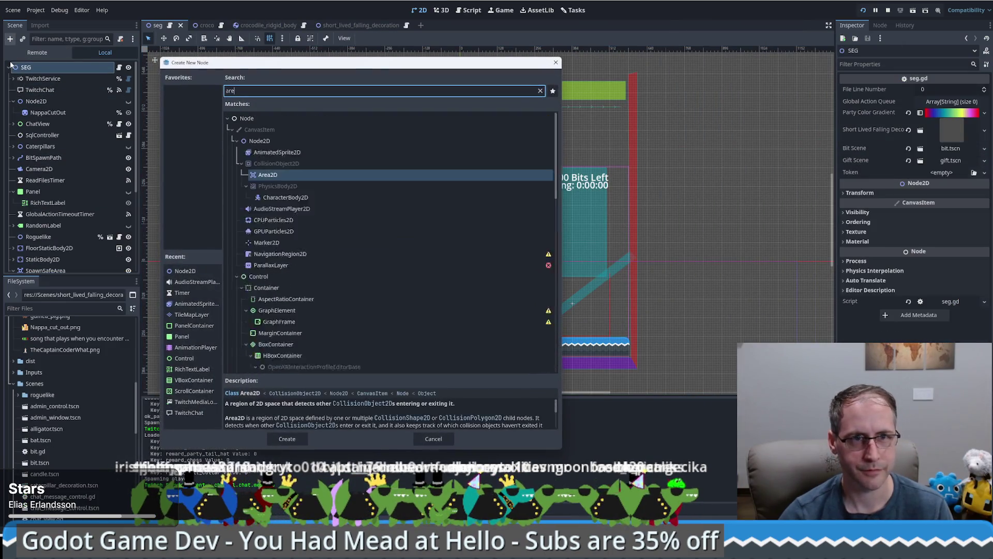
key("Return")
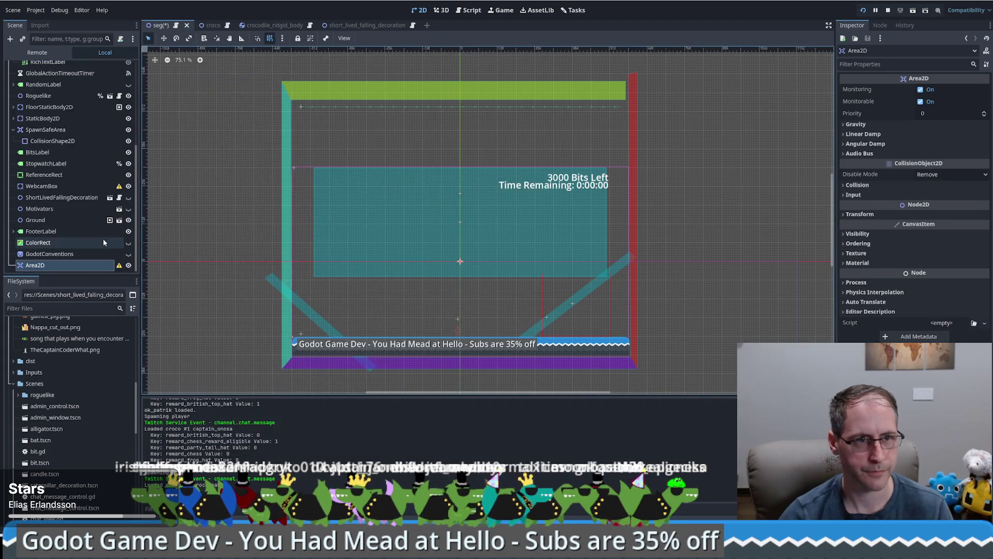
key("Home")
type("Water")
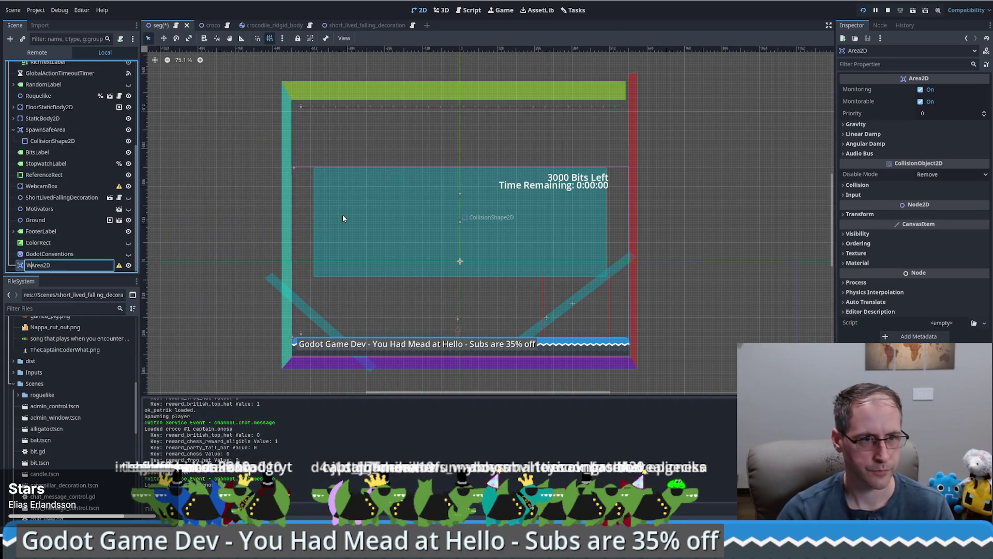
key("BackSpace")
key("BackSpace")
key("Return")
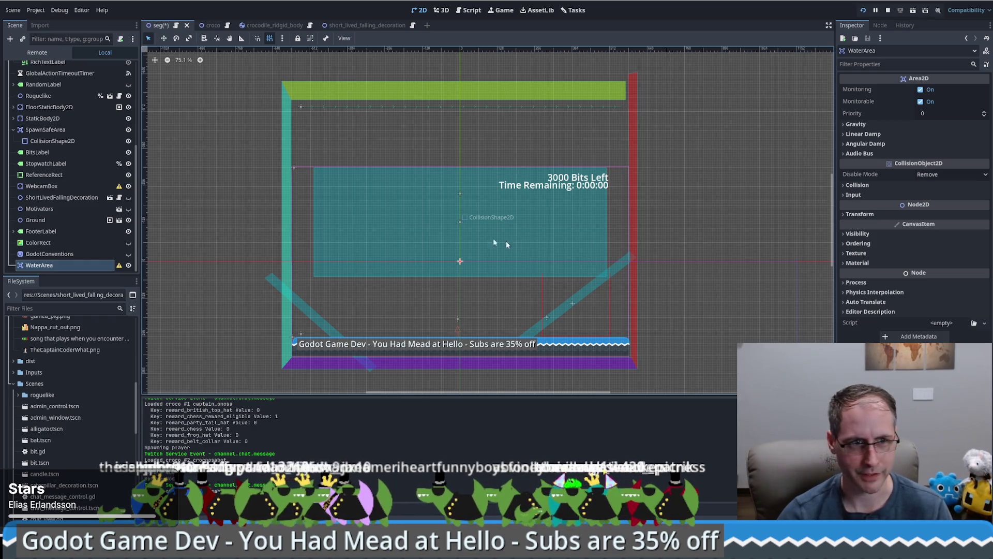
Add a ColorRect child under WaterArea
left_click(10, 38)
type("colorrect")
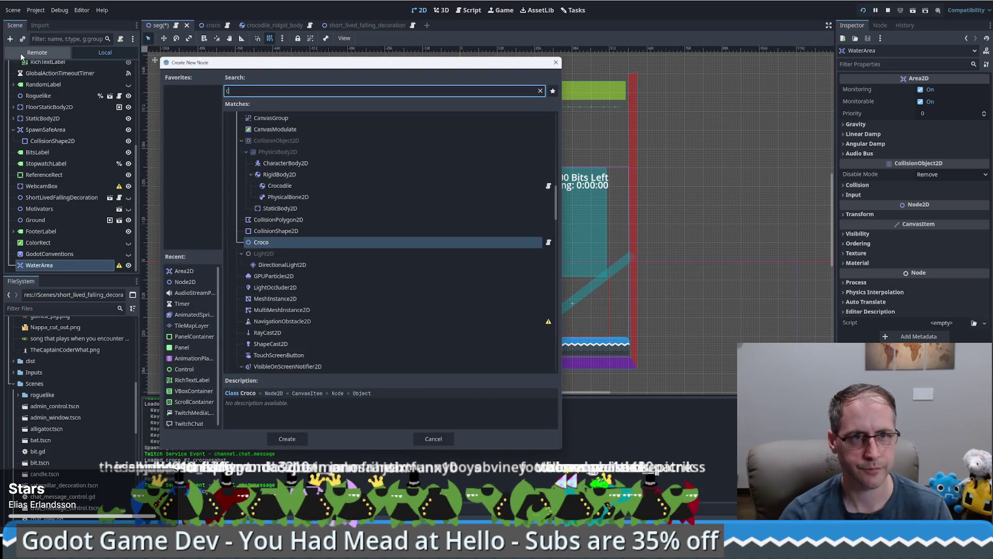
key("Return")
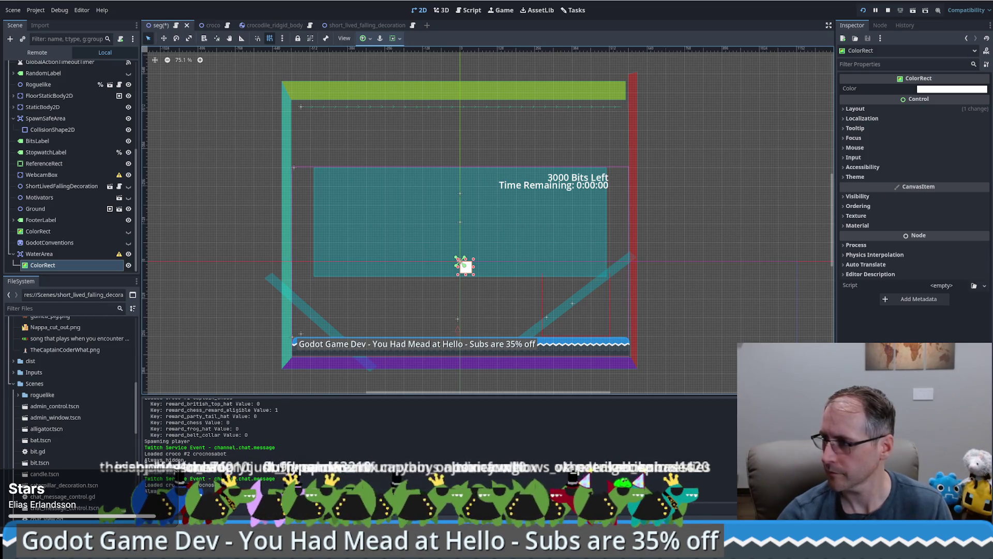
Set the new ColorRect's colour to teal
left_click(934, 89)
left_click(919, 298)
key("Escape")
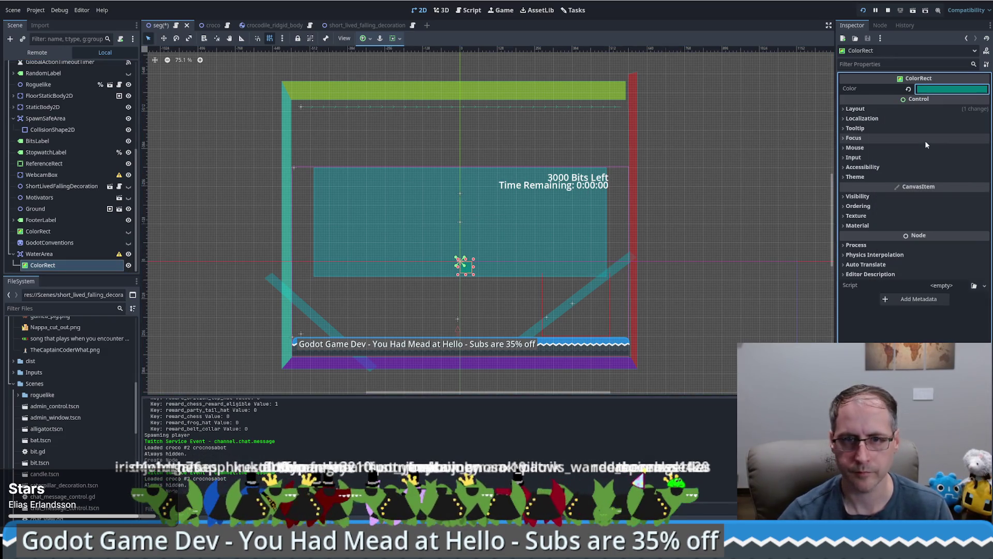
Move the ColorRect into the water area and stretch it down to fill it
key("w")
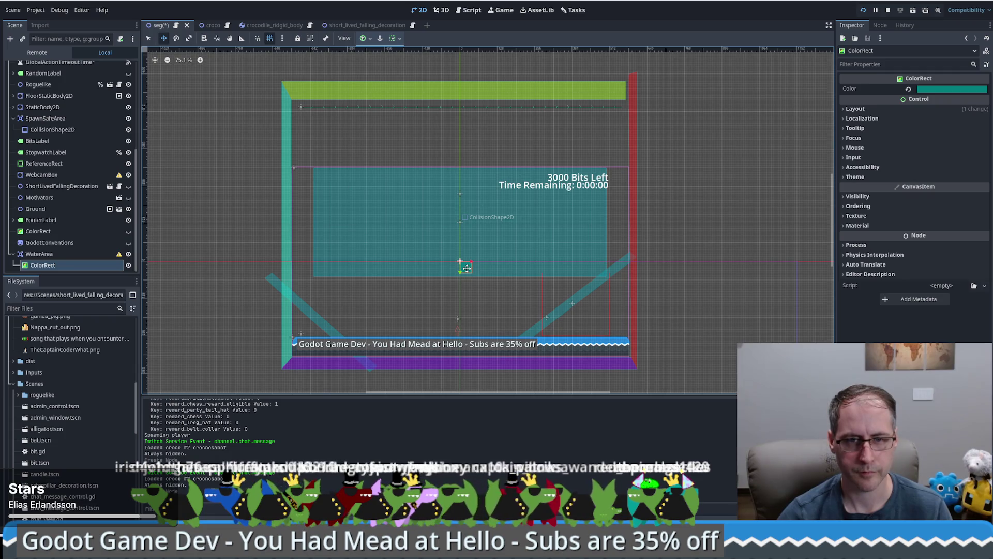
mouse_move(465, 268)
left_mouse_down()
mouse_move(328, 192)
mouse_move(326, 201)
mouse_move(312, 186)
mouse_move(300, 106)
mouse_move(298, 184)
mouse_move(630, 183)
left_mouse_up()
key("q")
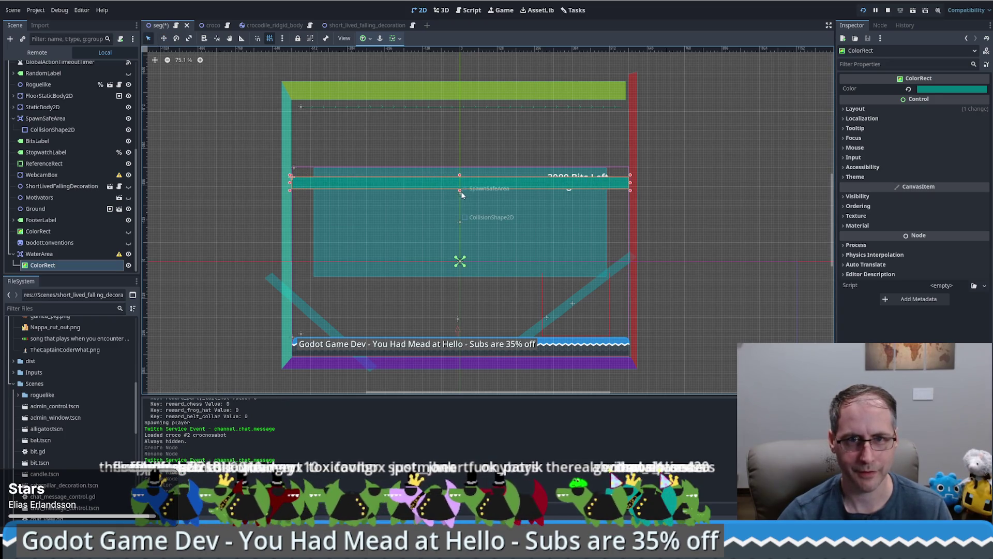
left_click_drag(460, 191, 459, 386)
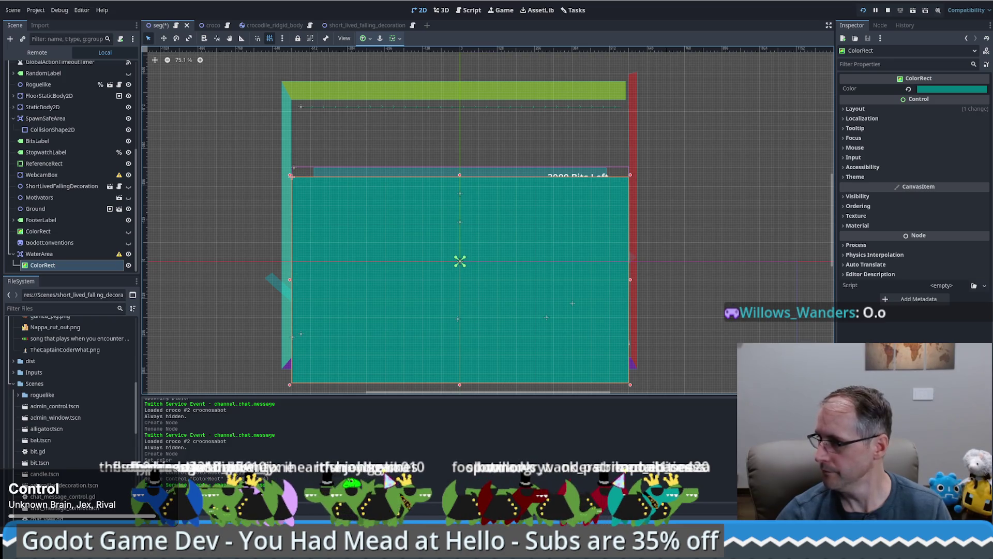
left_click(54, 253)
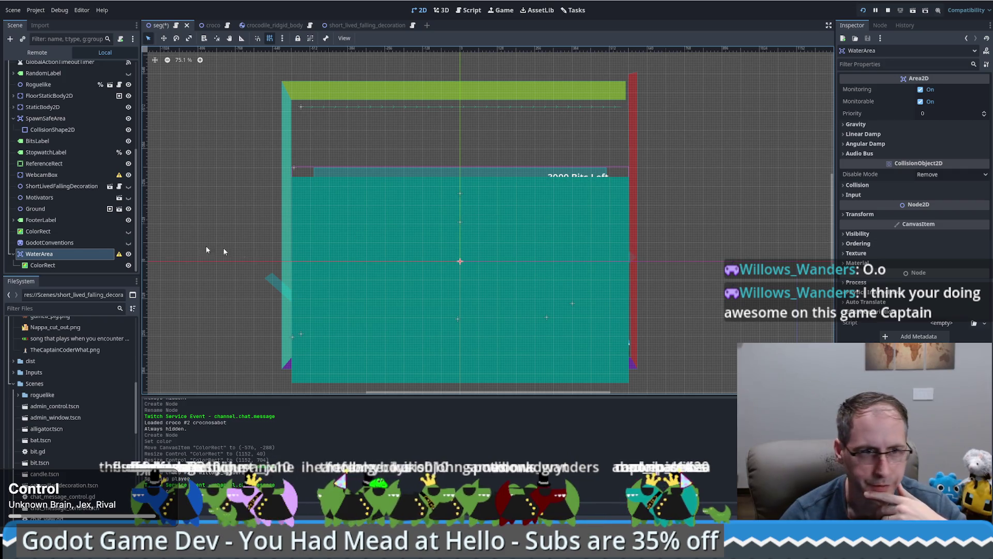
Add a CollisionShape2D child under WaterArea
right_click(38, 254)
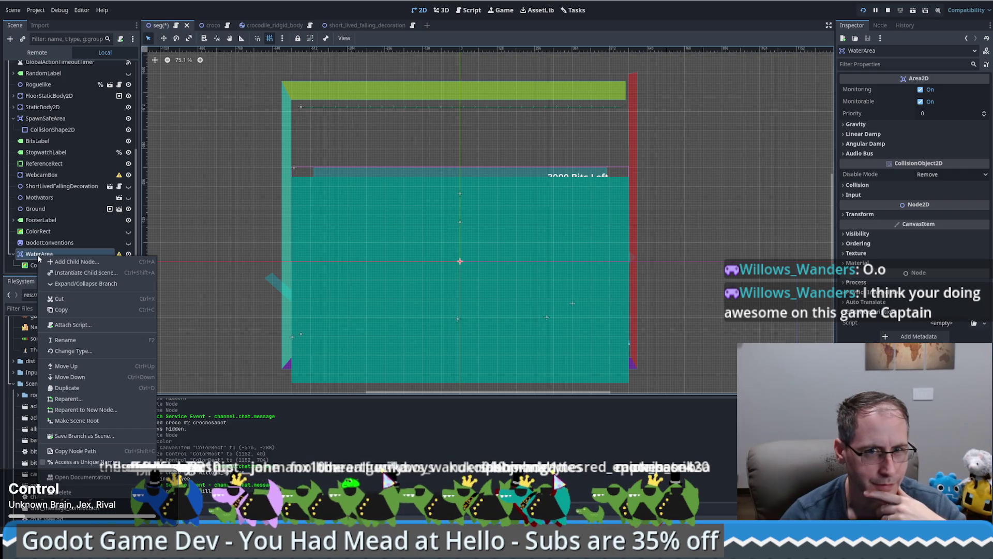
key("Escape")
key("Up")
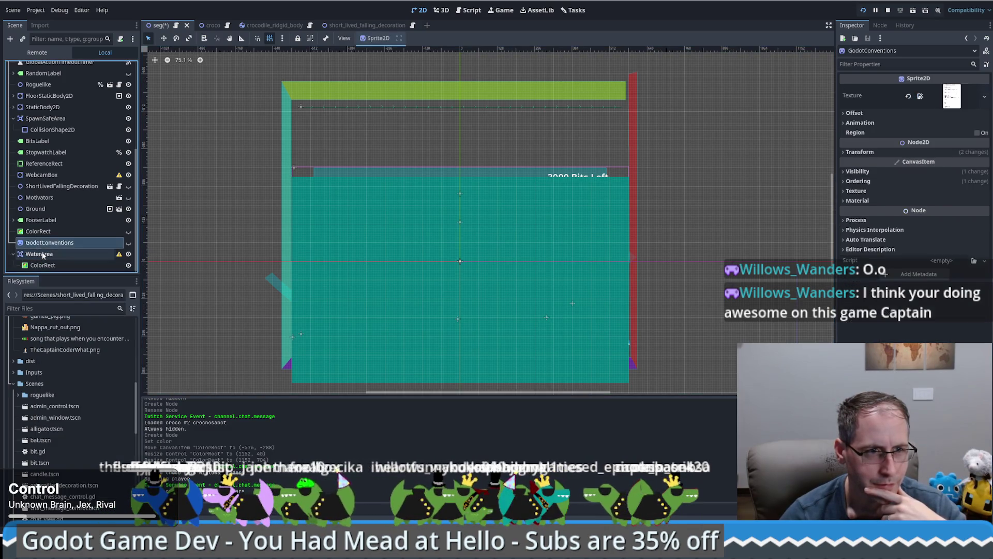
left_click(43, 254)
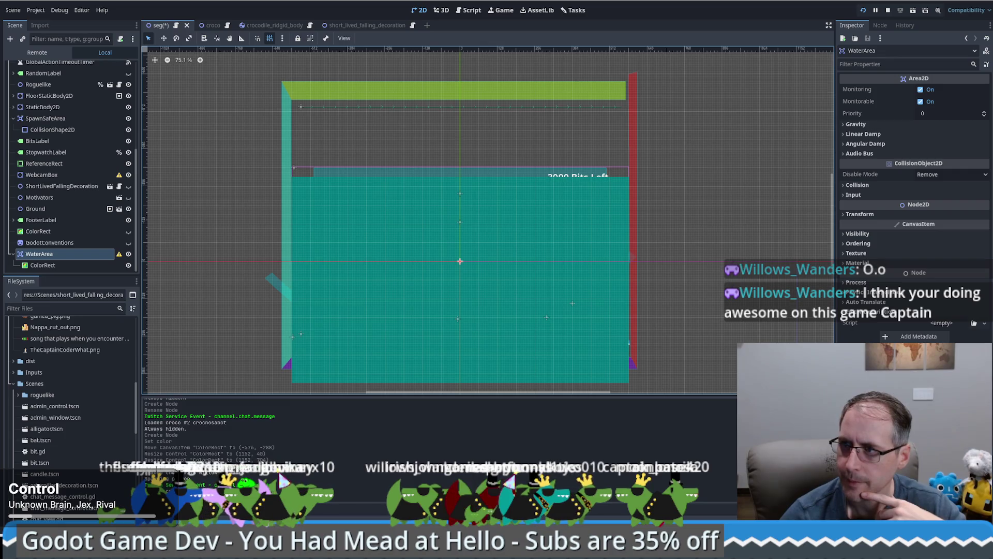
right_click(62, 253)
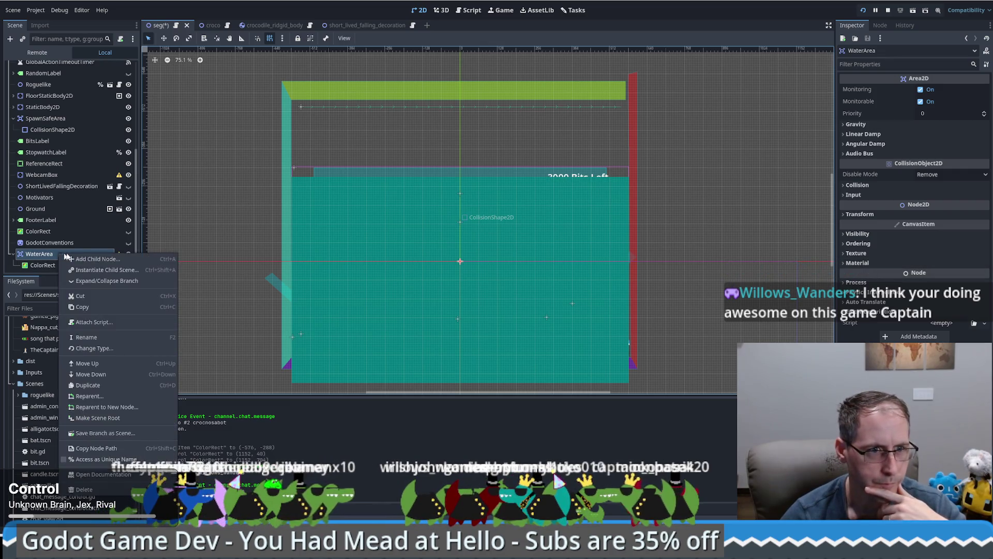
left_click(86, 259)
type("coll")
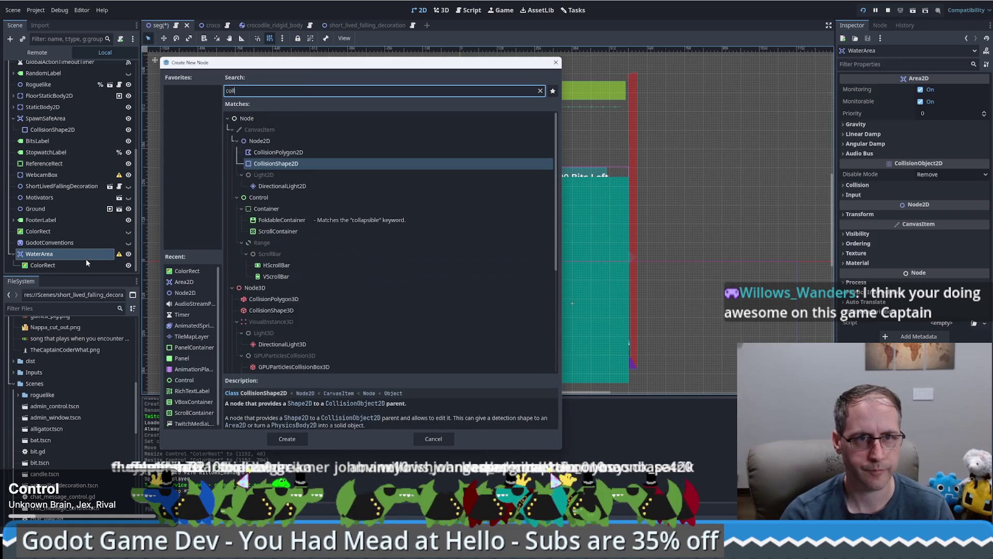
key("Return")
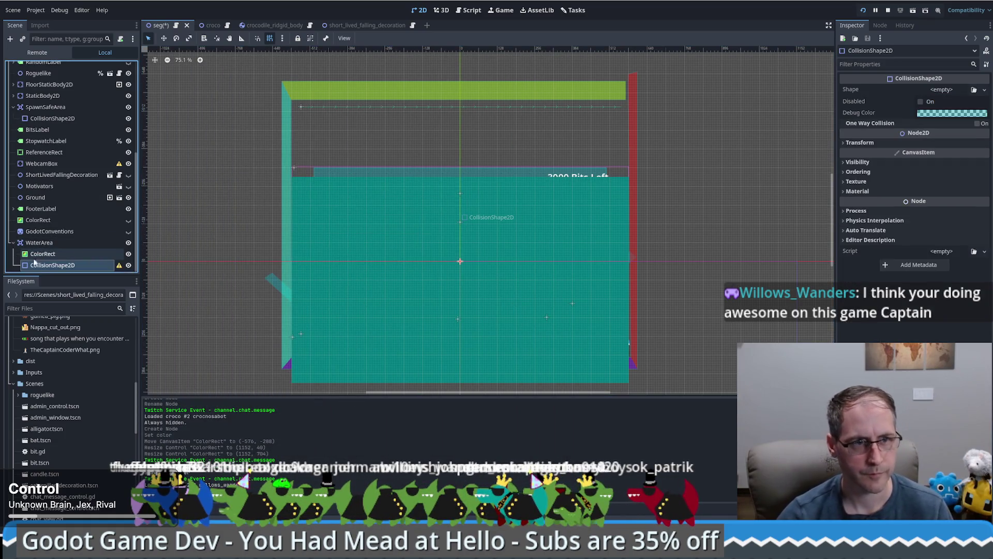
Give it a new RectangleShape2D covering the water area and order it above ColorRect
left_click(943, 90)
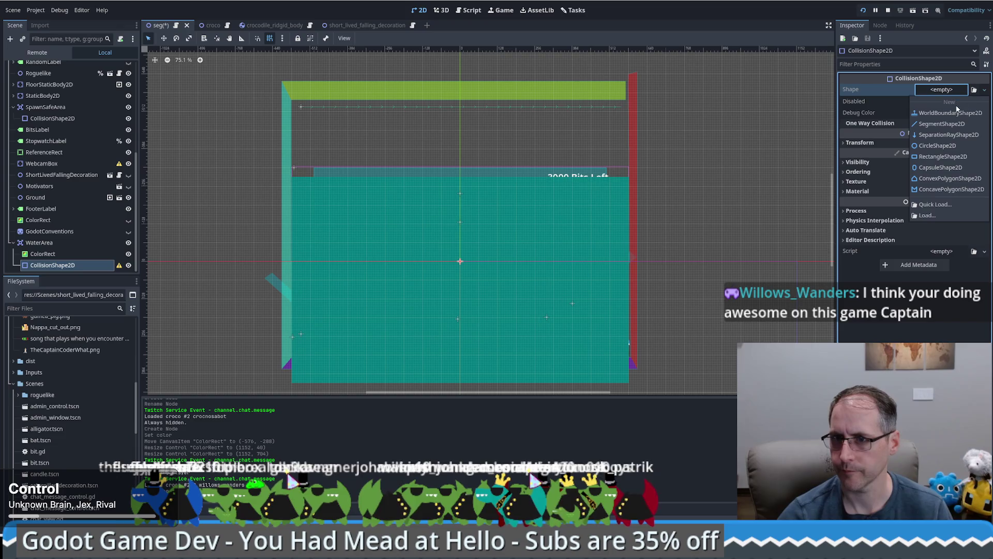
left_click(947, 161)
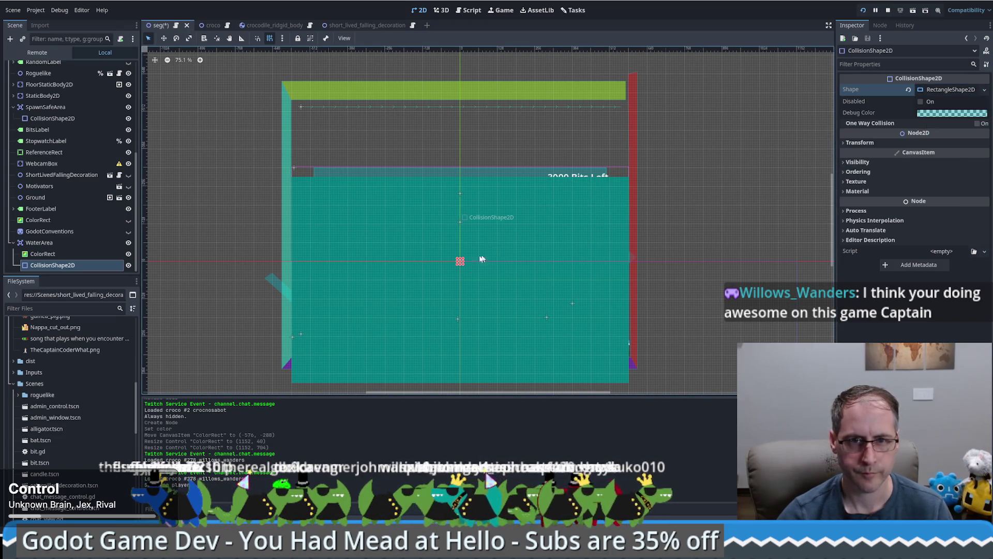
mouse_move(458, 260)
left_mouse_down()
mouse_move(313, 211)
mouse_move(291, 178)
left_mouse_up()
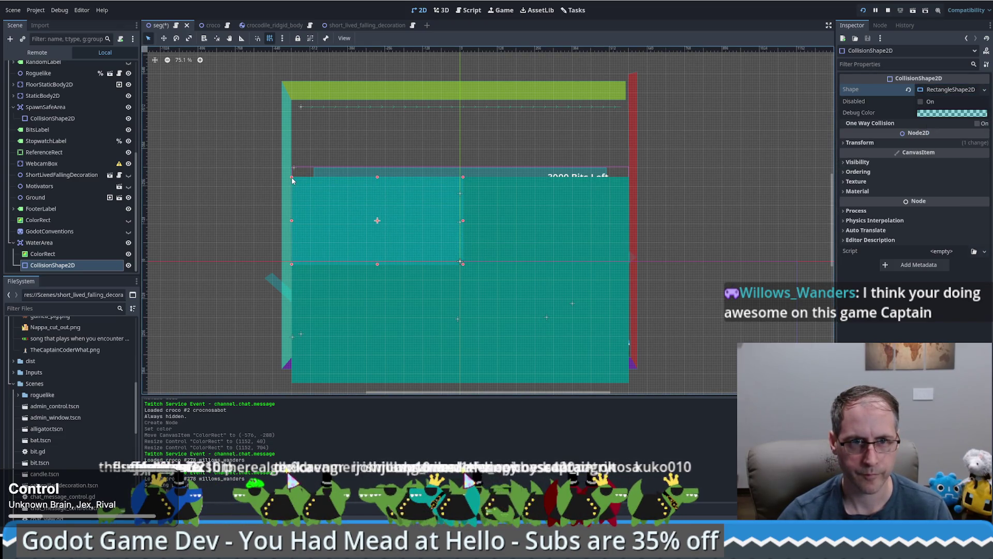
mouse_move(463, 264)
left_mouse_down()
mouse_move(668, 365)
mouse_move(628, 382)
left_mouse_up()
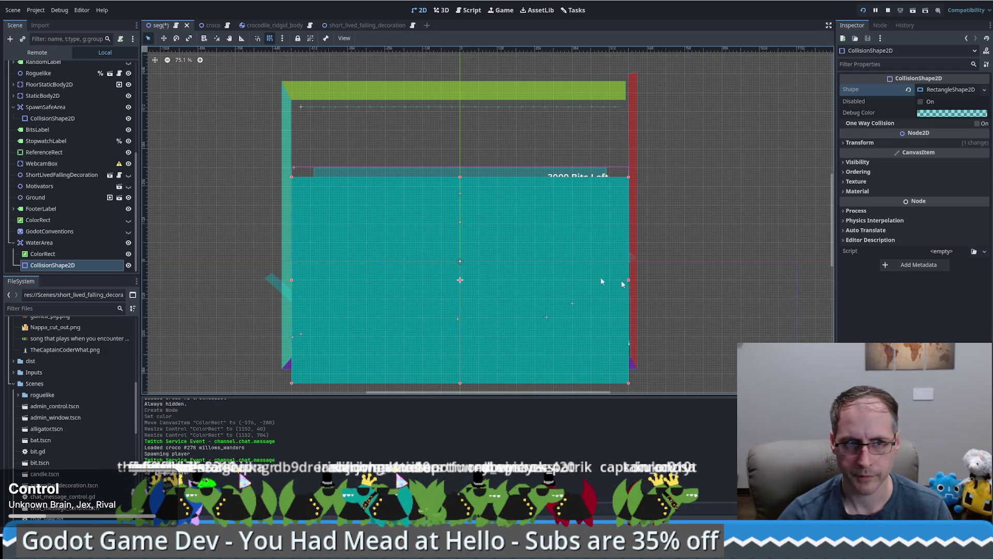
left_click_drag(57, 265, 60, 249)
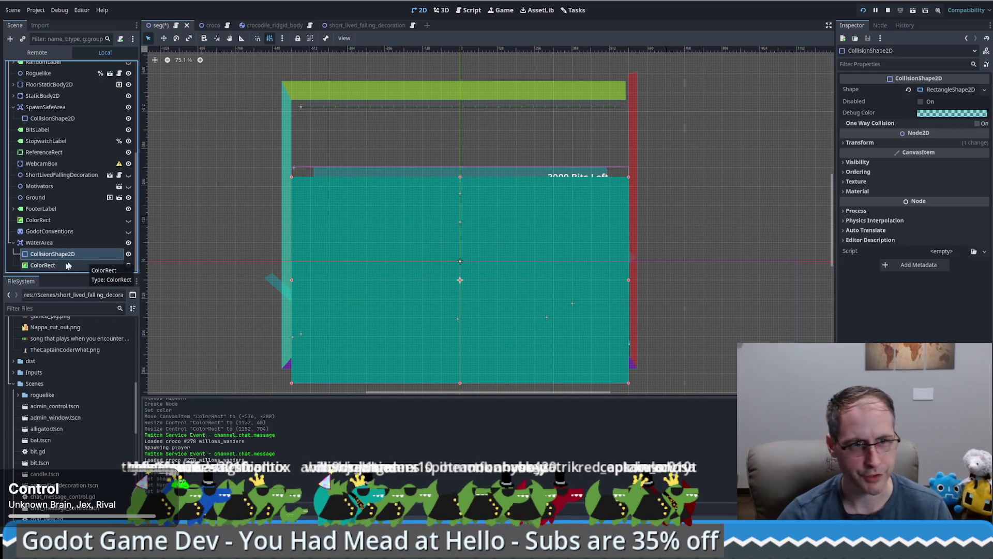
Assign a New ShaderMaterial to the water ColorRect's Material slot and expand it
left_click(60, 265)
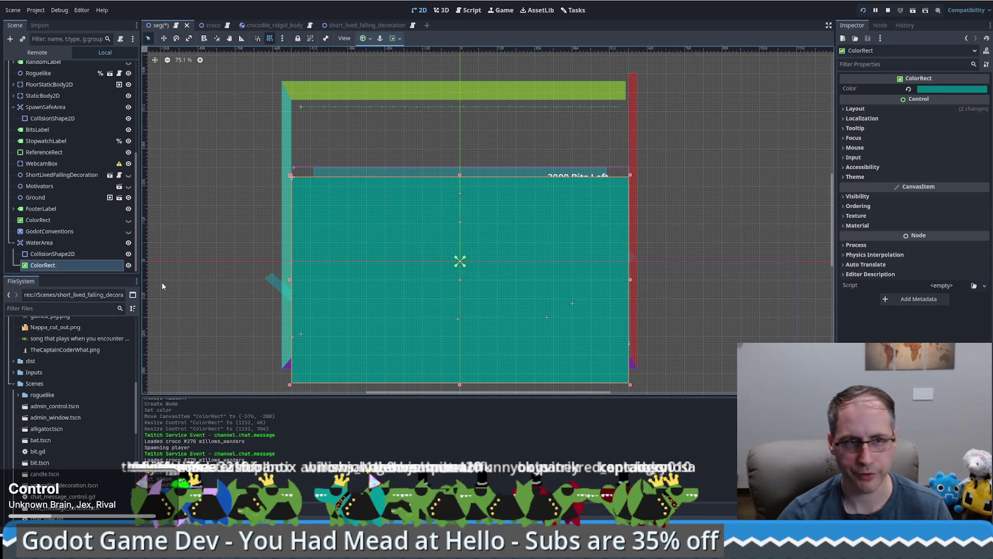
left_click(857, 225)
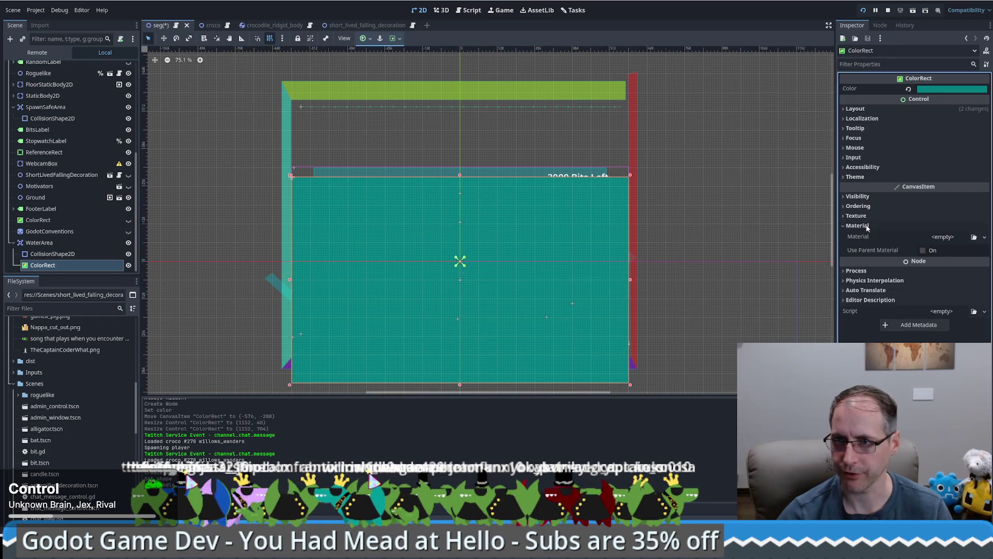
left_click(943, 237)
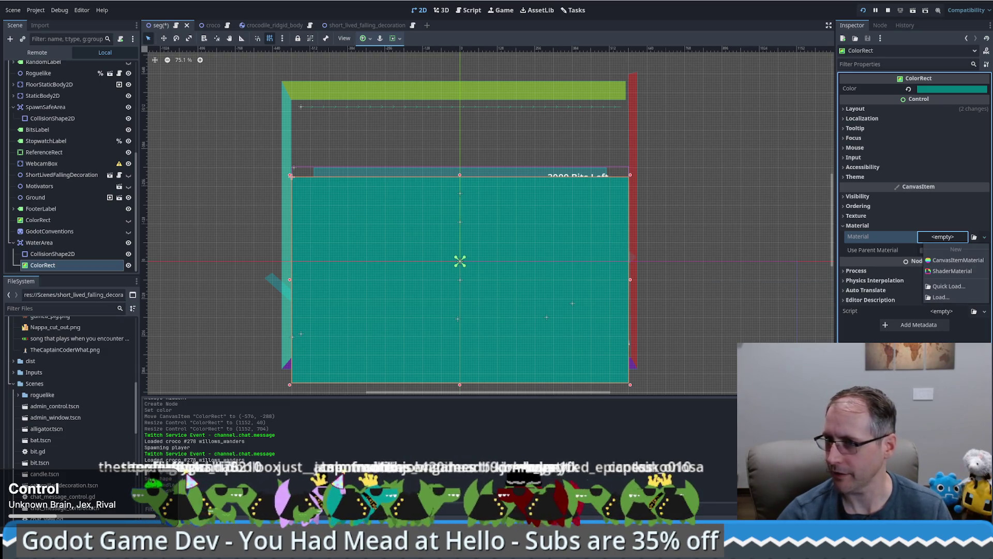
left_click(927, 244)
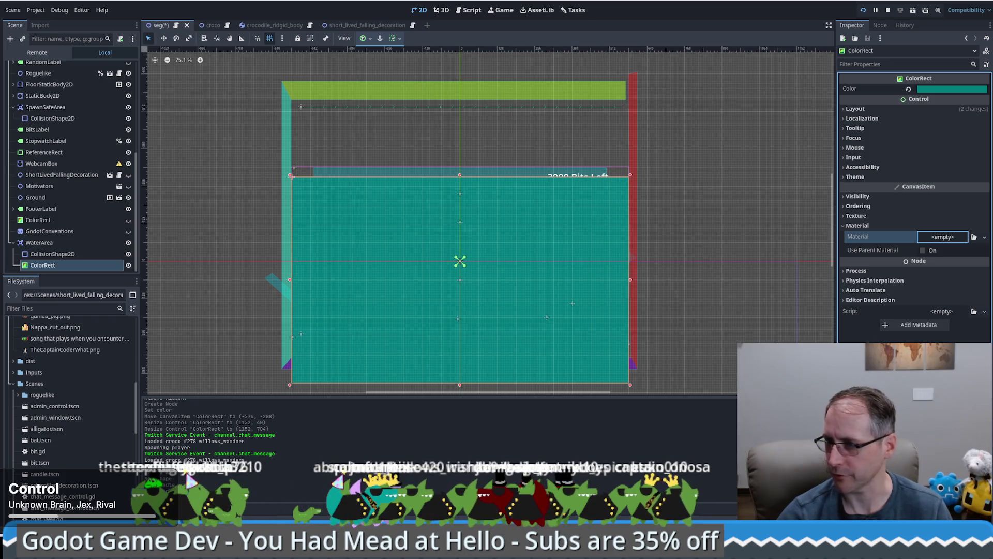
left_click(930, 238)
left_click(944, 271)
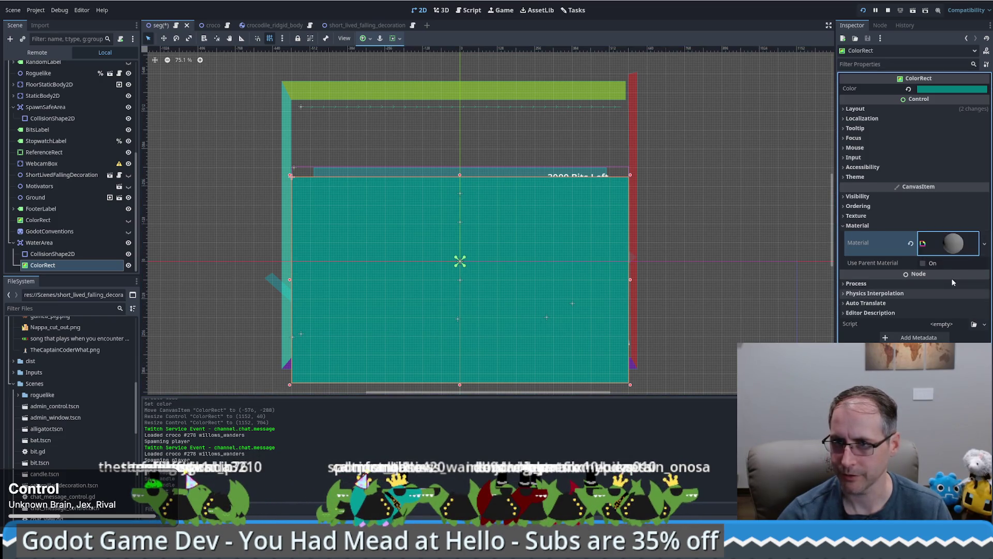
left_click(975, 254)
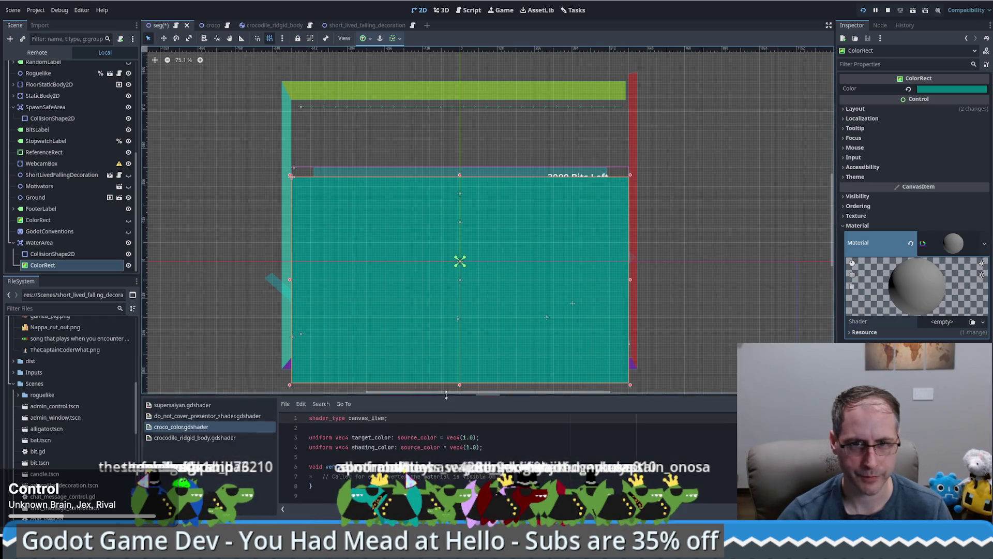
Enlarge the shader editor, save the scene, and comment out the frog lines
left_click_drag(446, 395, 714, 165)
scroll(714, 166, "down", 2)
scroll(777, 164, "up", 2)
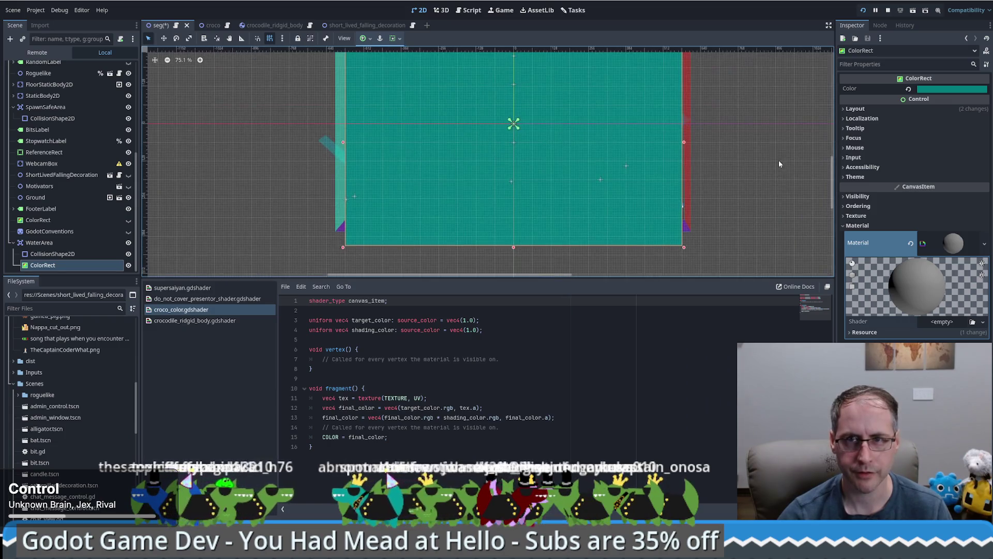
key("ctrl+s")
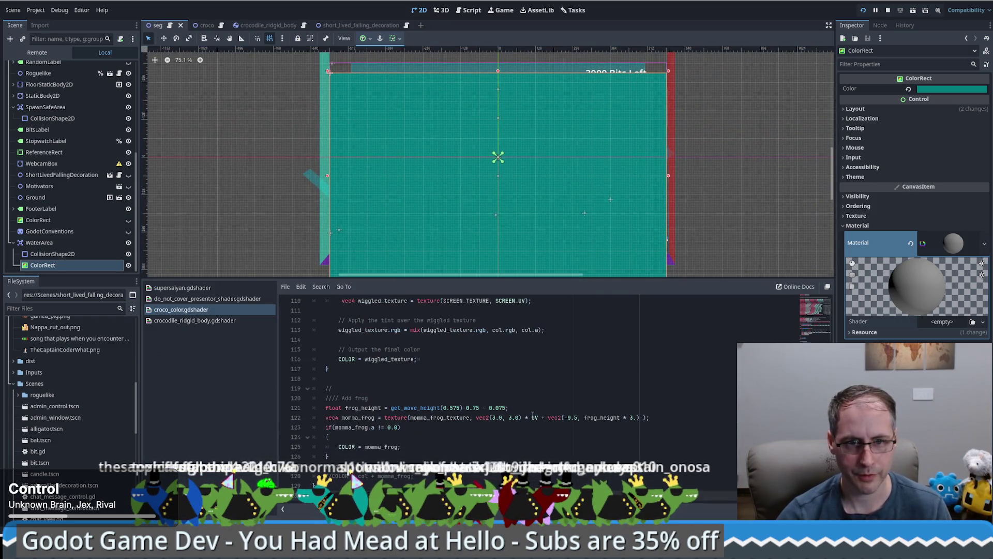
key("ctrl+k")
scroll(543, 406, "up", 15)
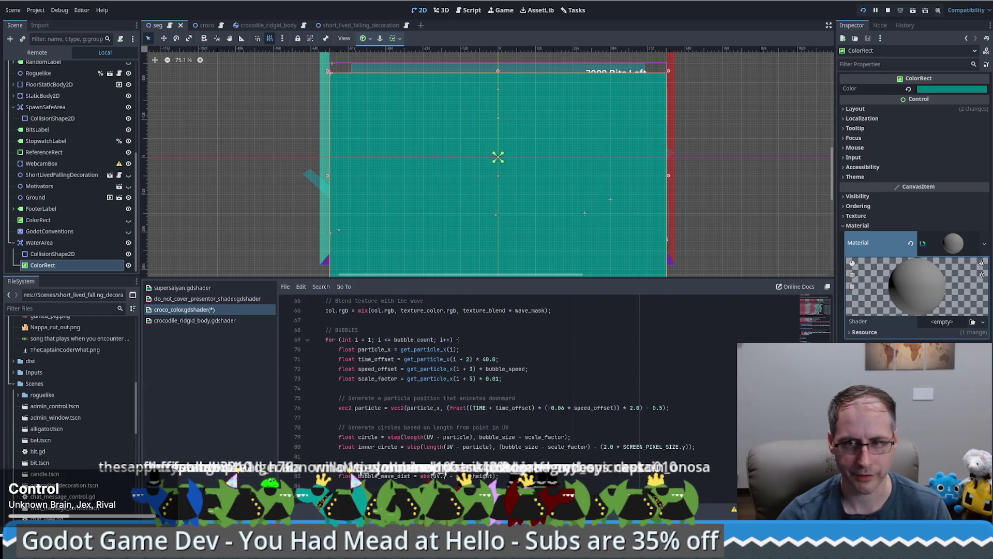
scroll(661, 310, "up", 20)
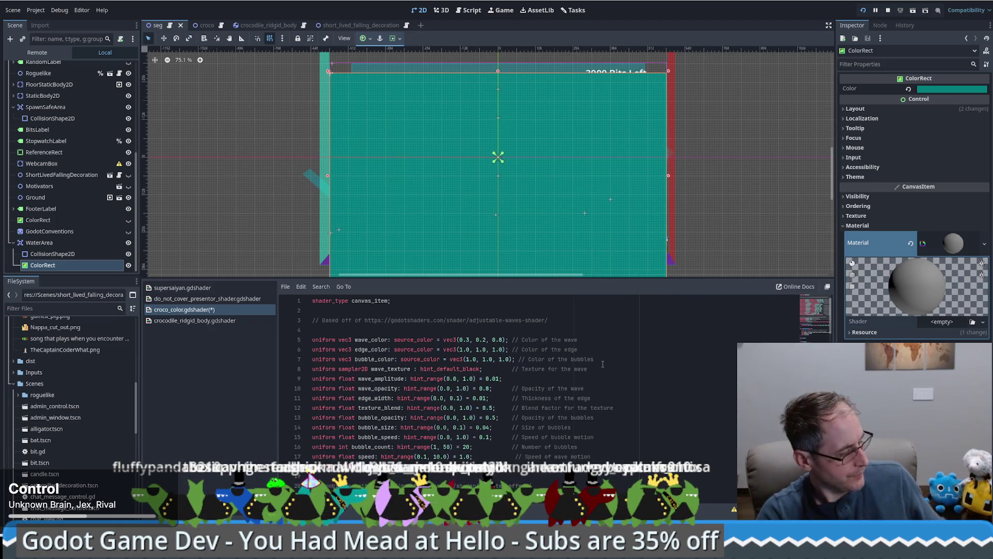
Undo the wave shader pasted into croco_color.gdshader, restoring its tint code
scroll(597, 375, "down", 3)
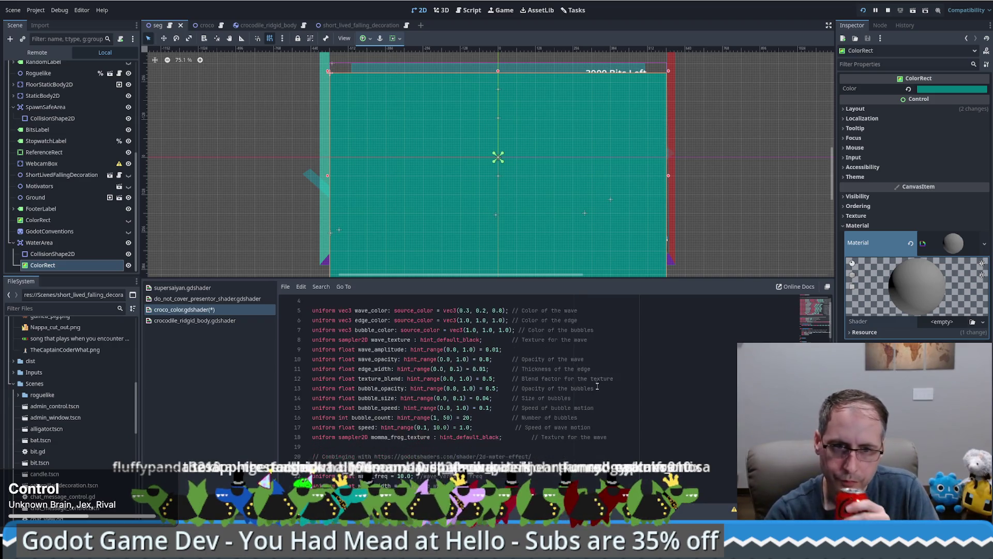
scroll(592, 384, "up", 3)
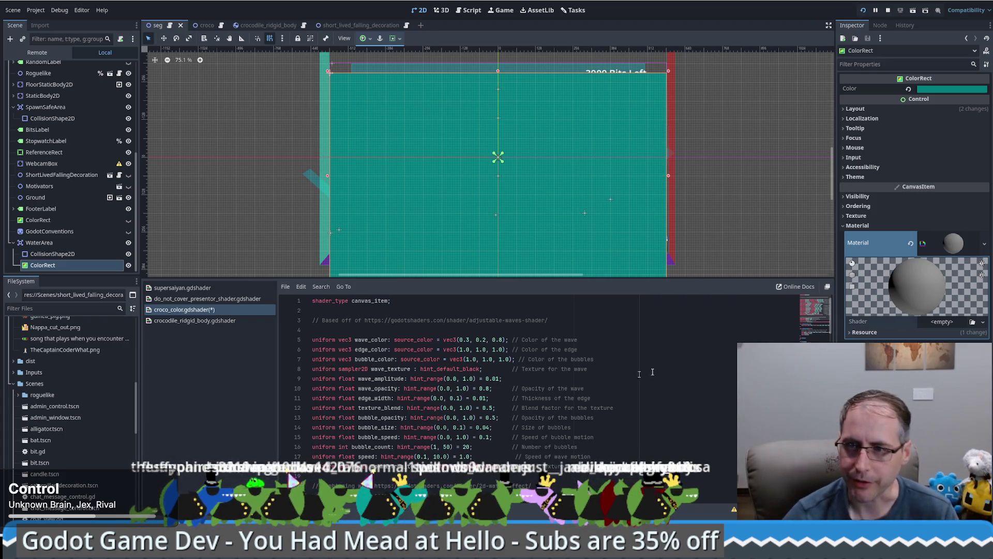
left_click(601, 392)
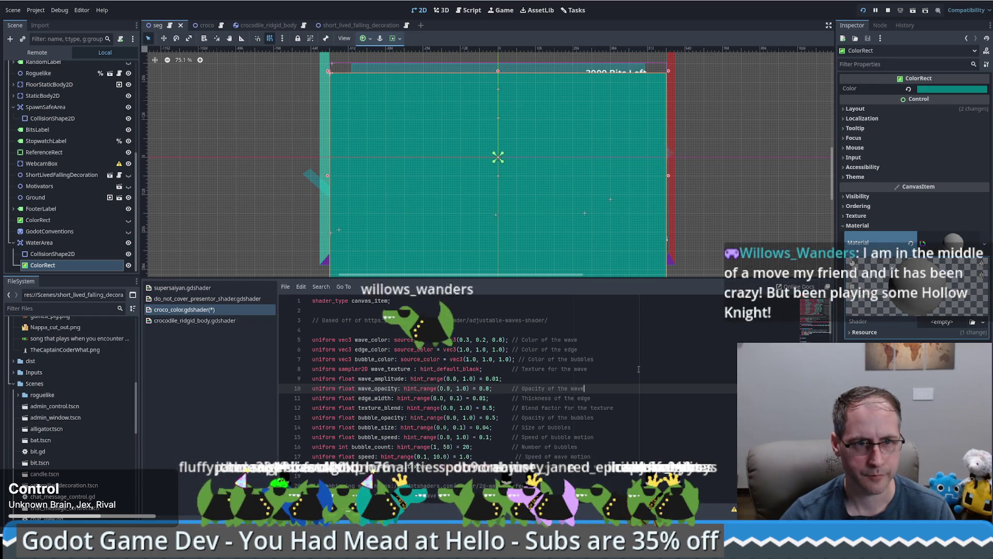
left_click(638, 368)
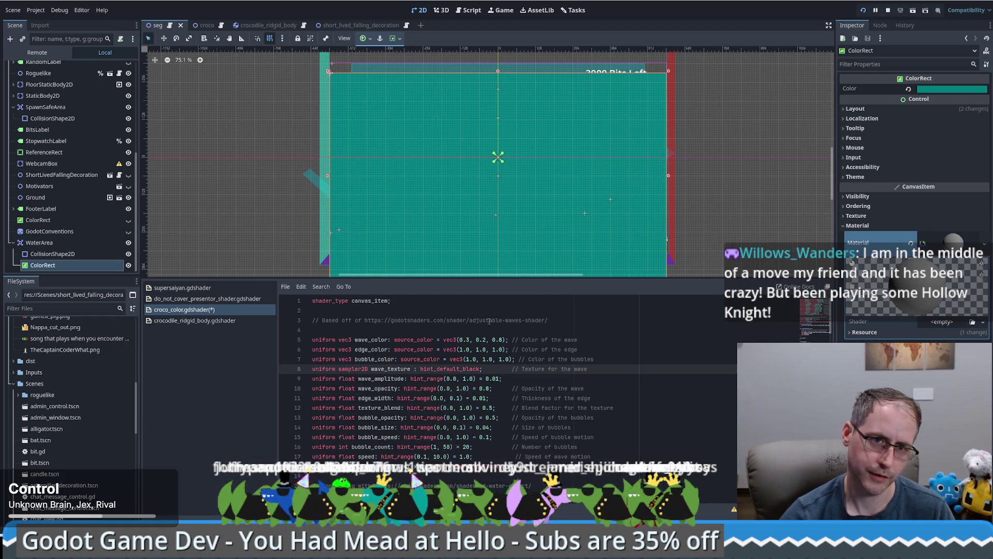
key("ctrl+z")
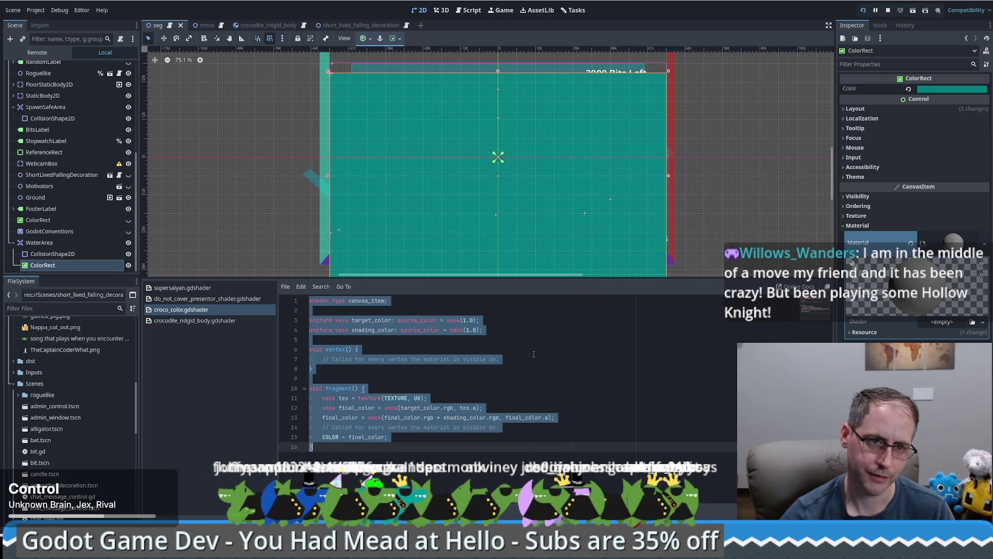
left_click(526, 350)
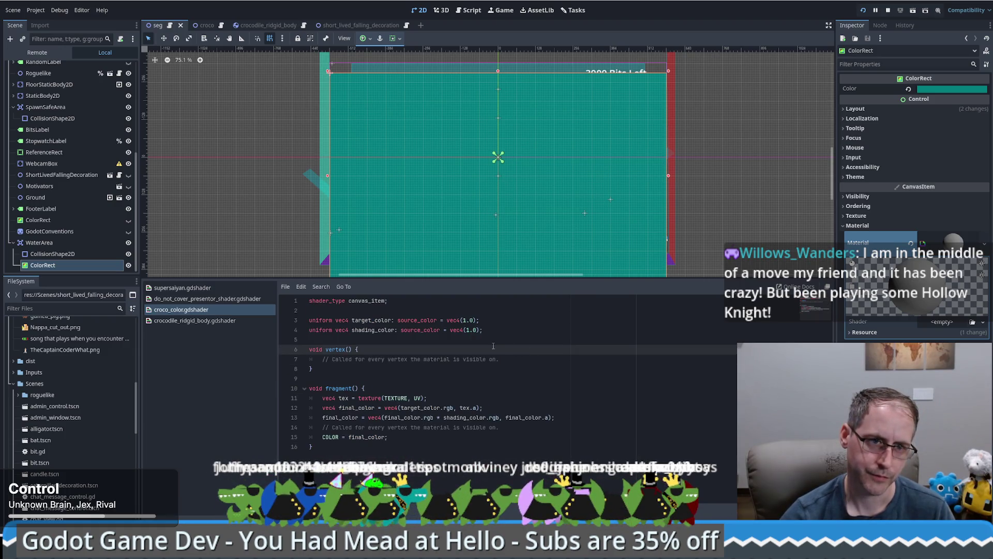
Create a new shader for the material, saved as res://Shaders/water.gdshader
left_click(276, 343)
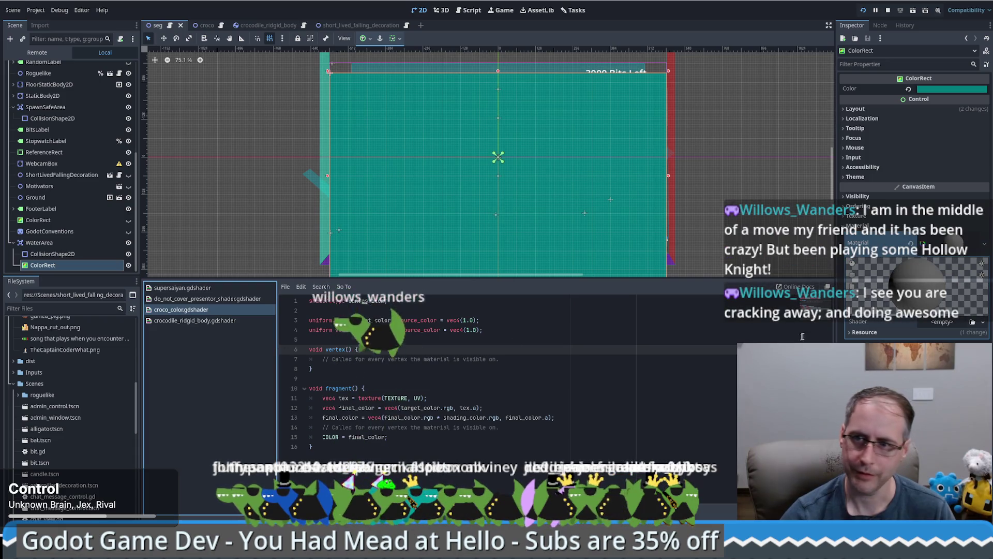
left_click(944, 322)
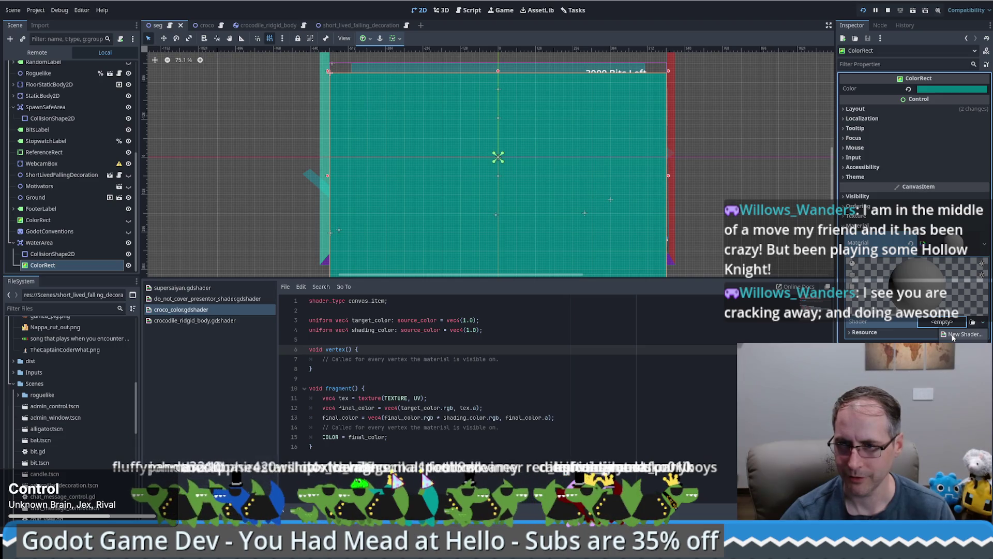
left_click(953, 336)
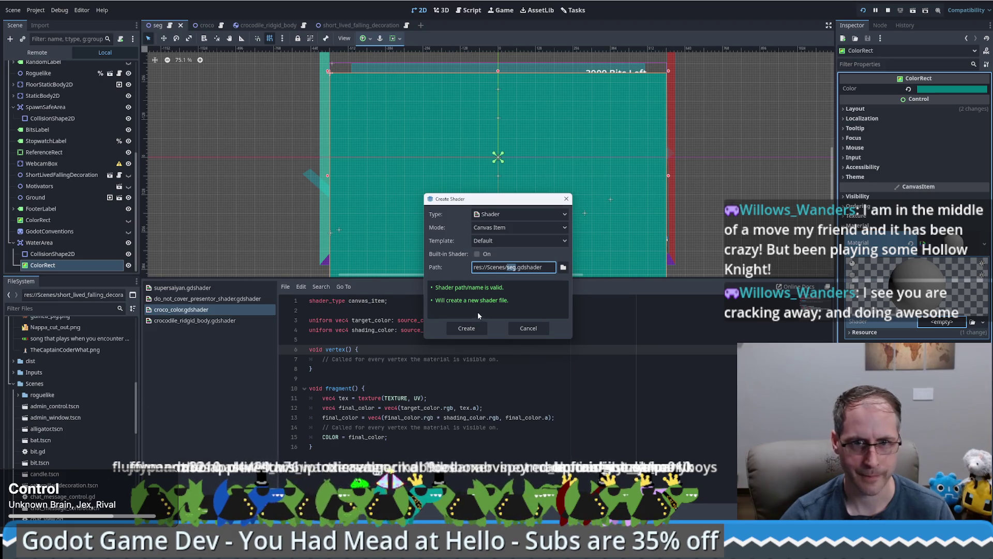
left_click(563, 267)
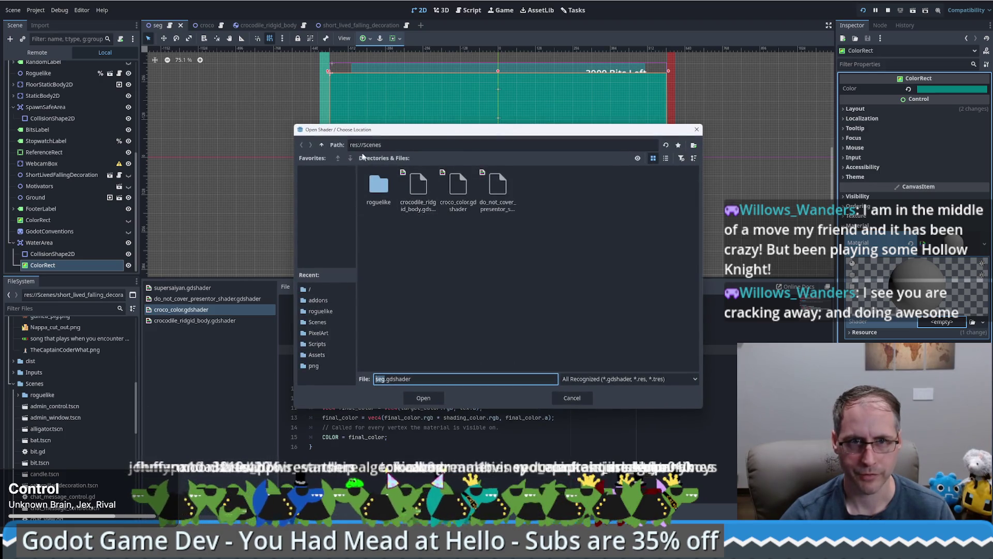
left_click(322, 145)
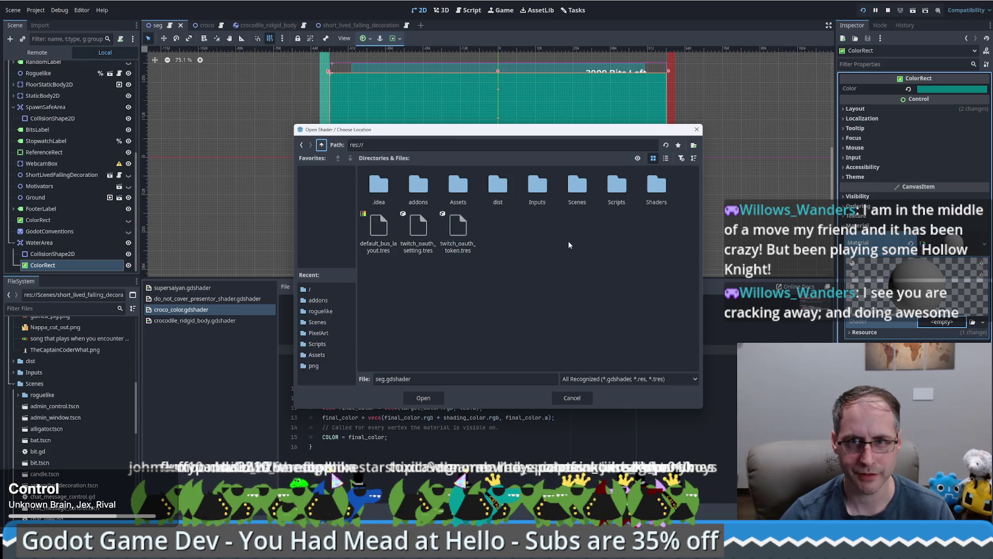
double_click(653, 183)
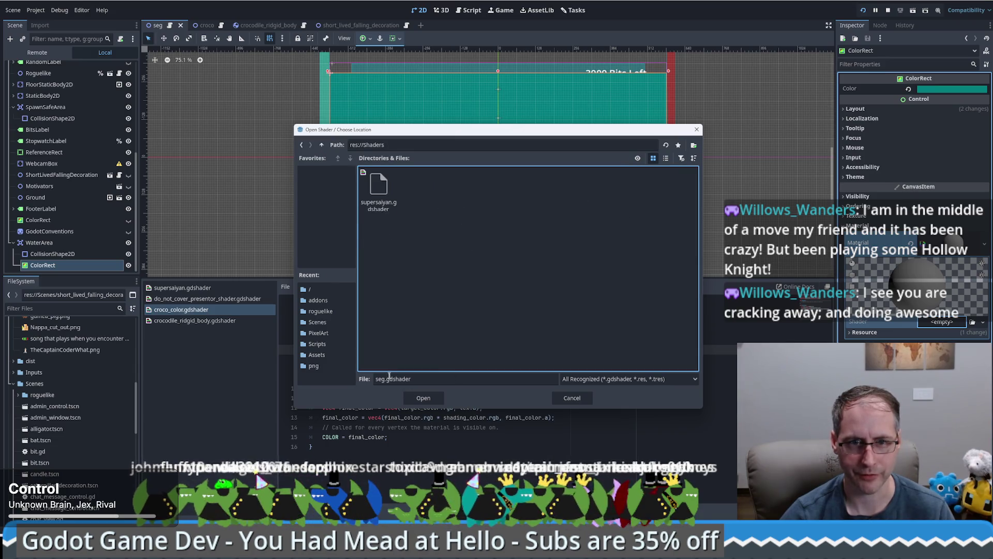
left_click(397, 382)
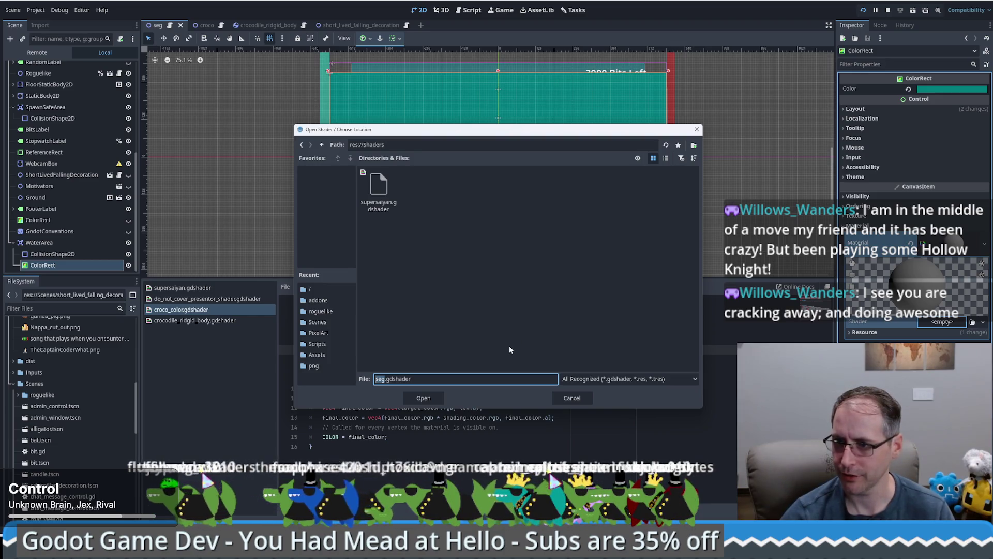
type("water")
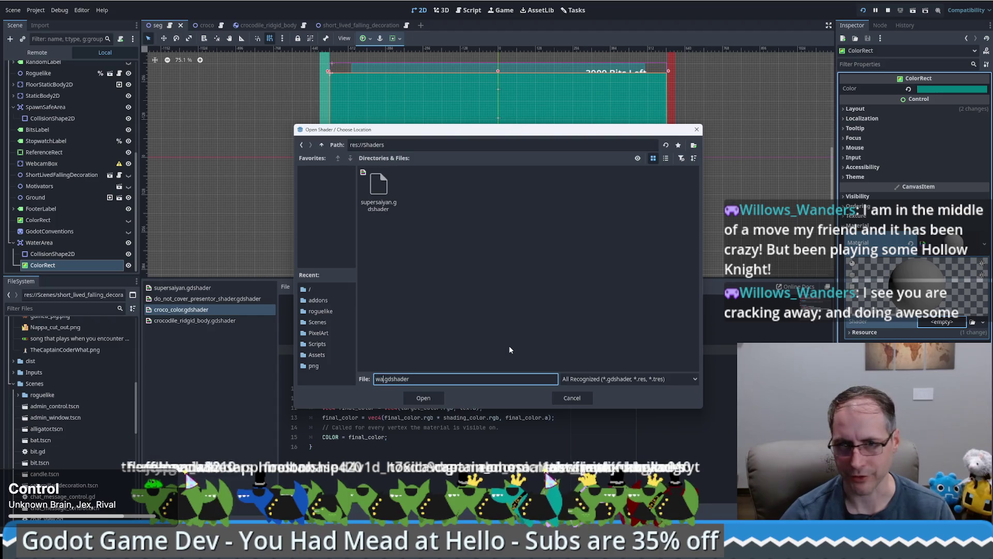
left_click(425, 400)
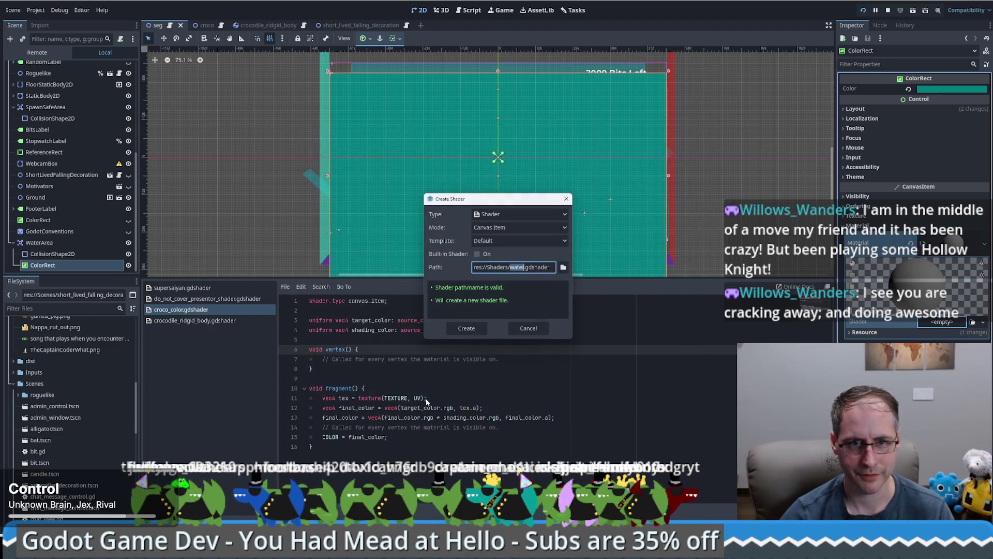
left_click(469, 326)
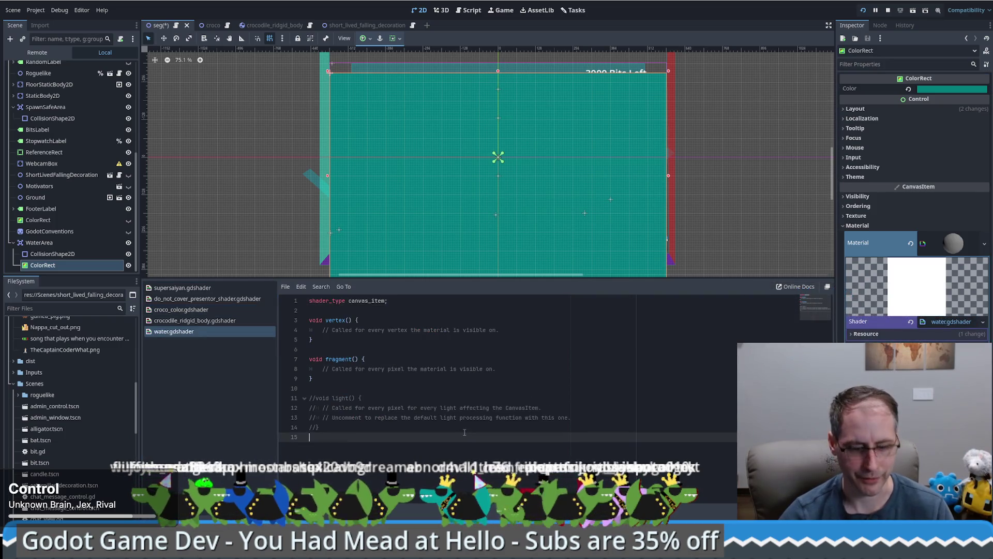
Replace water.gdshader's template code with the pasted wave-and-bubbles shader
key("ctrl+a")
key("ctrl+v")
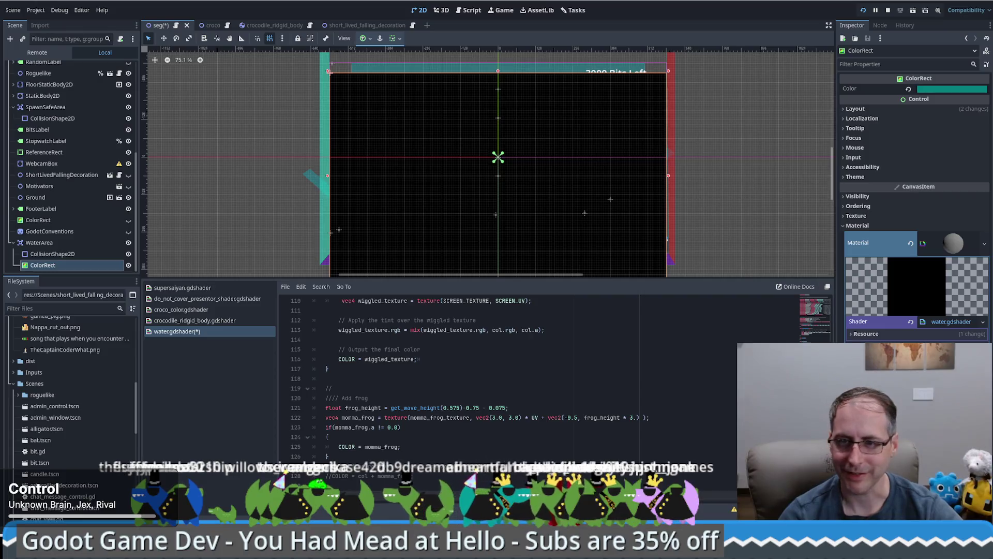
scroll(834, 294, "up", 20)
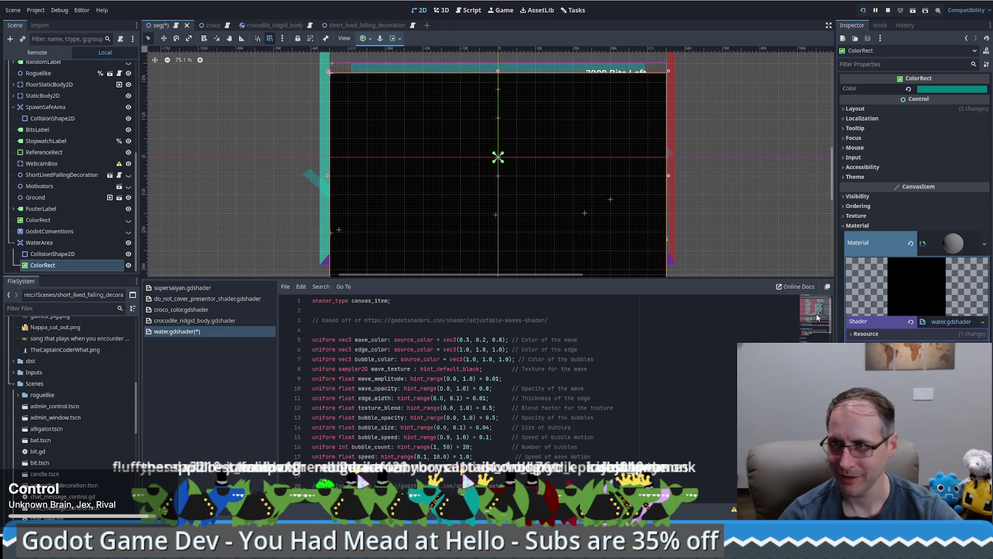
mouse_move(817, 317)
left_mouse_down()
mouse_move(816, 341)
mouse_move(839, 308)
left_mouse_up()
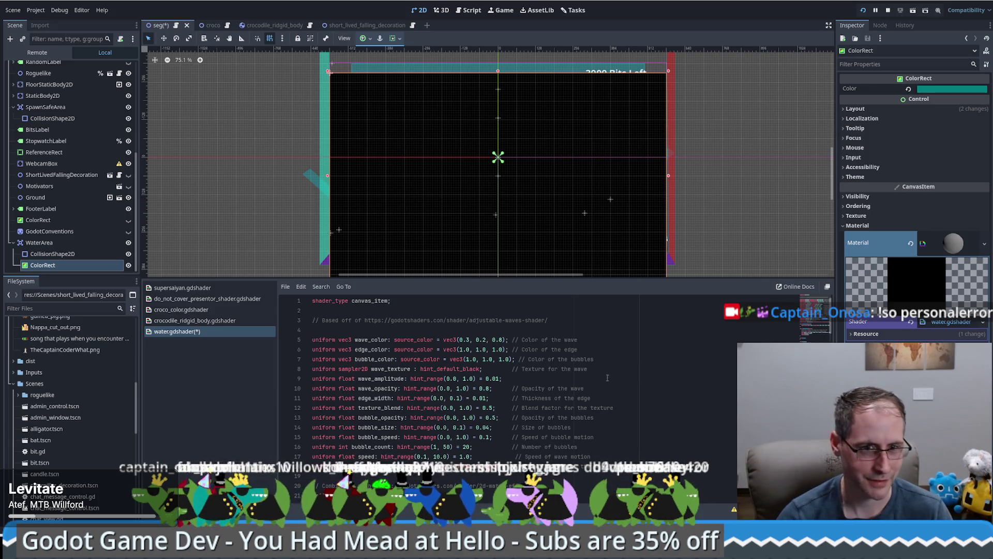
scroll(605, 375, "down", 3)
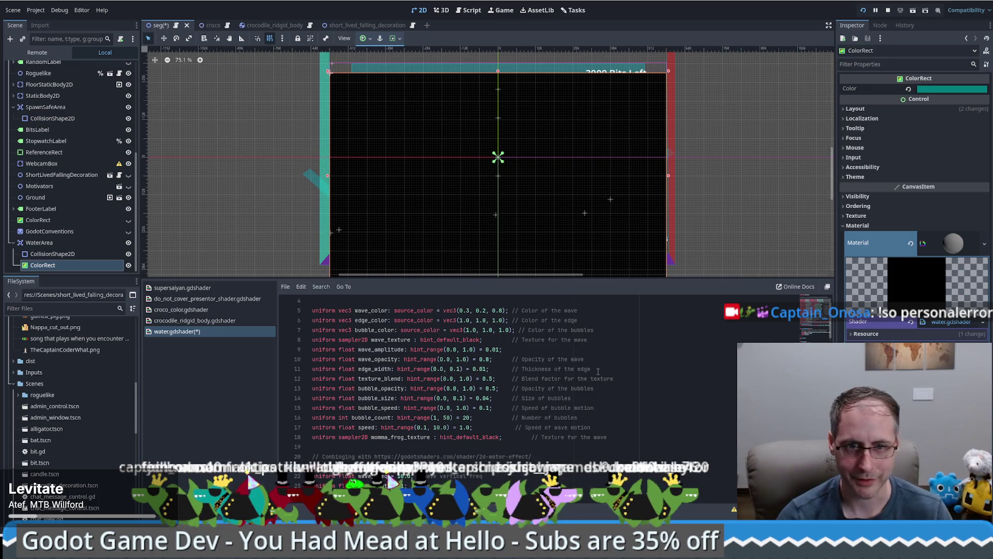
scroll(598, 372, "up", 3)
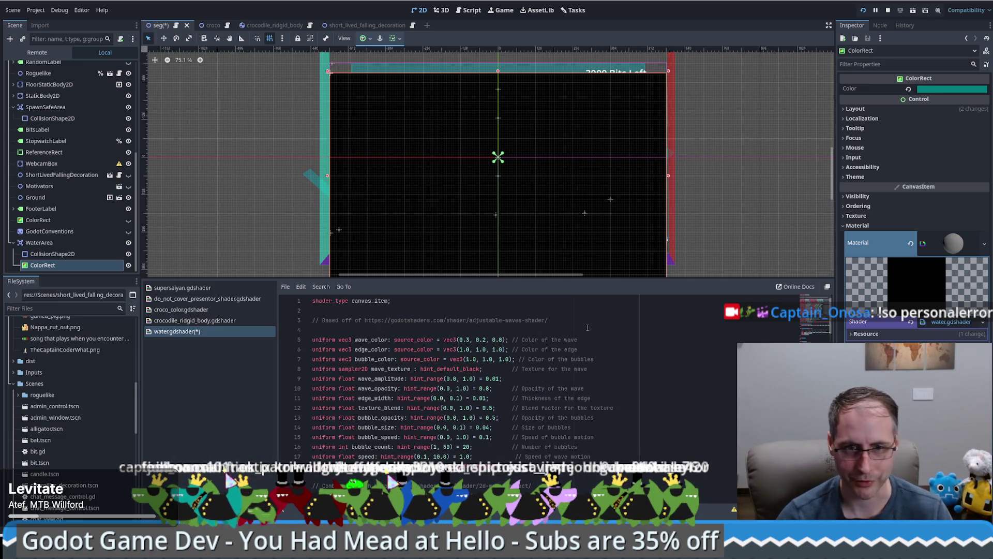
scroll(616, 336, "down", 3)
scroll(613, 336, "down", 3)
scroll(611, 337, "up", 6)
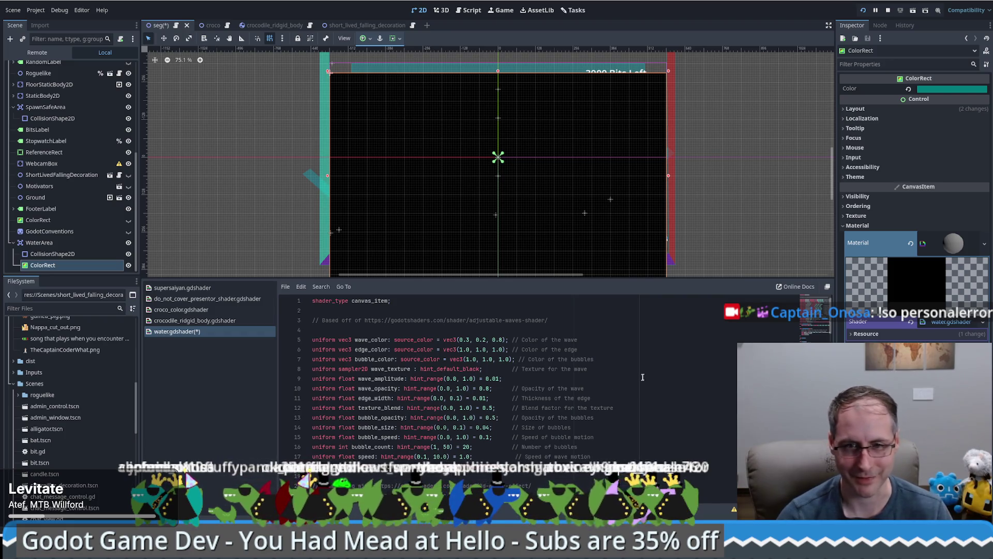
scroll(821, 331, "down", 3)
scroll(776, 321, "up", 3)
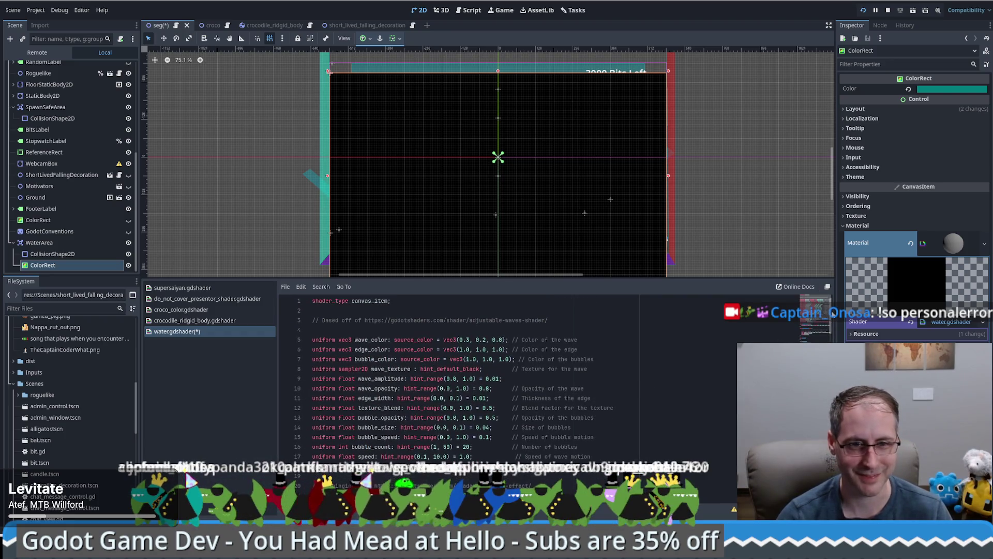
left_click(606, 300)
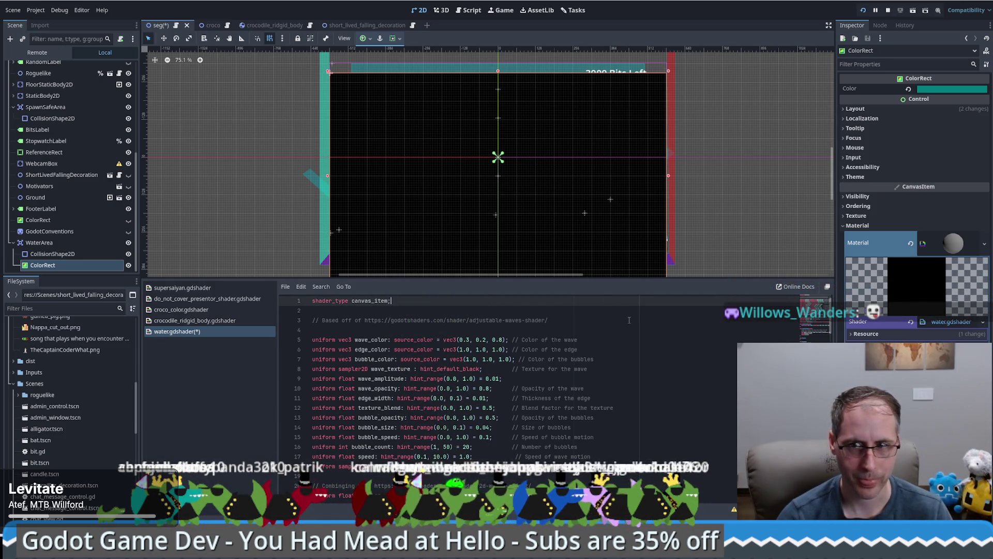
scroll(580, 367, "down", 3)
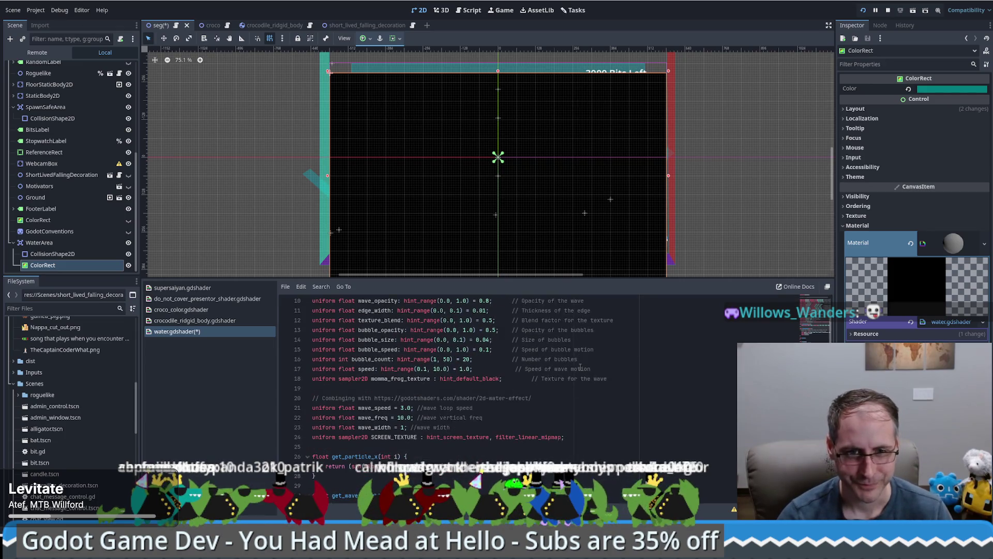
scroll(578, 367, "down", 2)
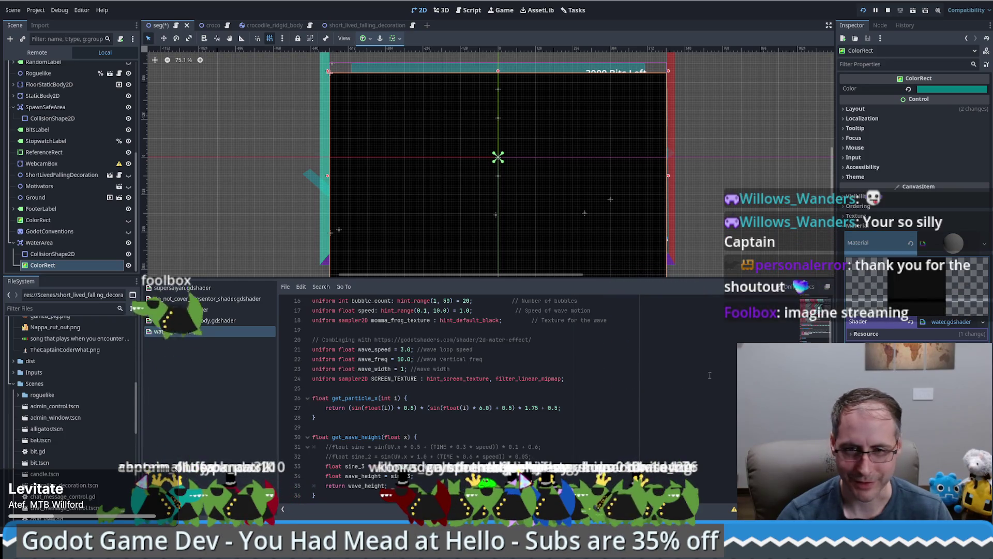
scroll(639, 391, "down", 10)
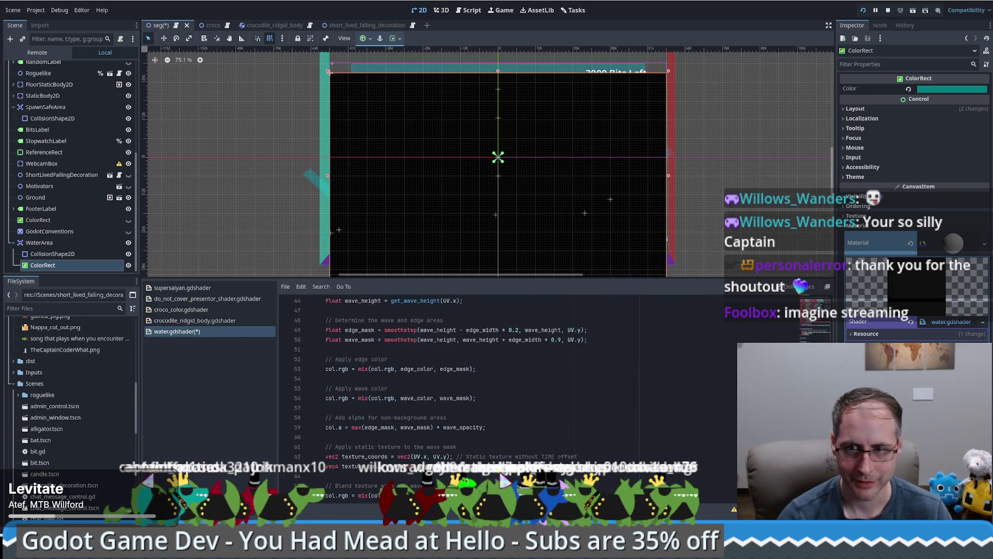
scroll(496, 398, "down", 6)
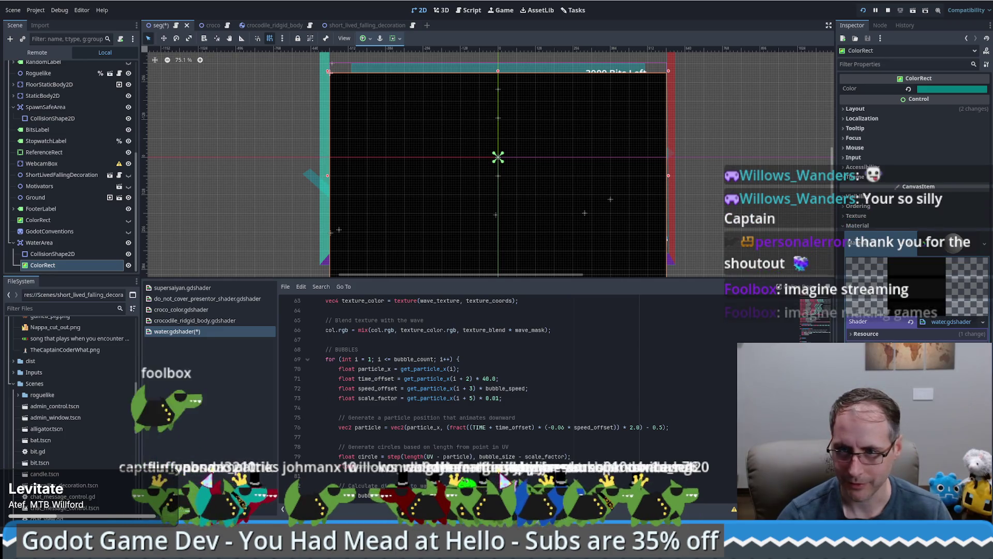
left_click(904, 332)
left_click(902, 334)
left_click(944, 322)
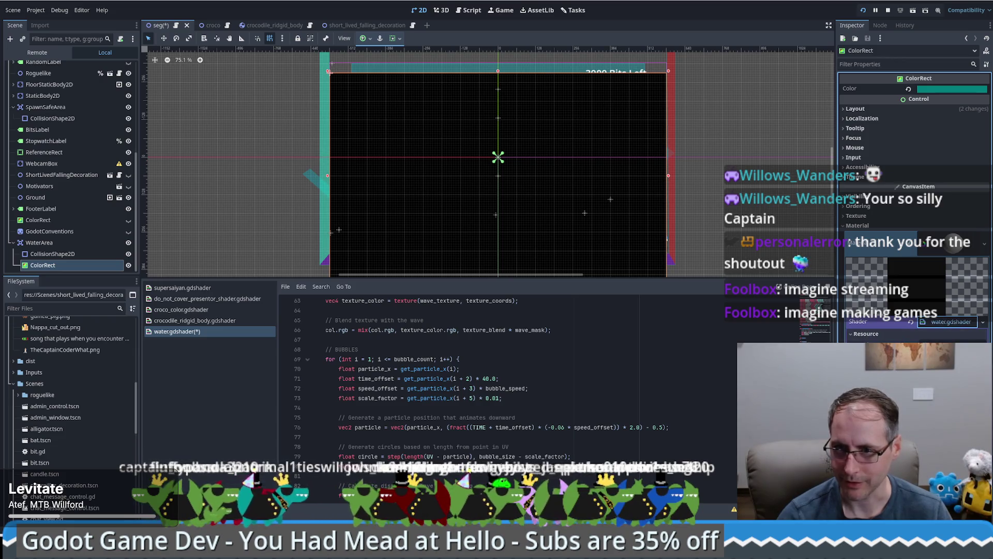
left_click(548, 358)
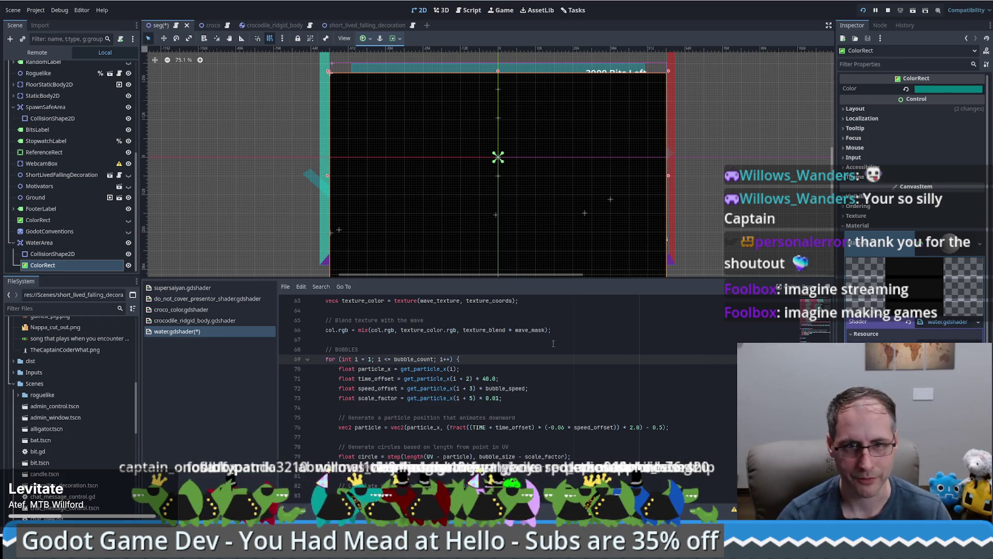
key("ctrl+s")
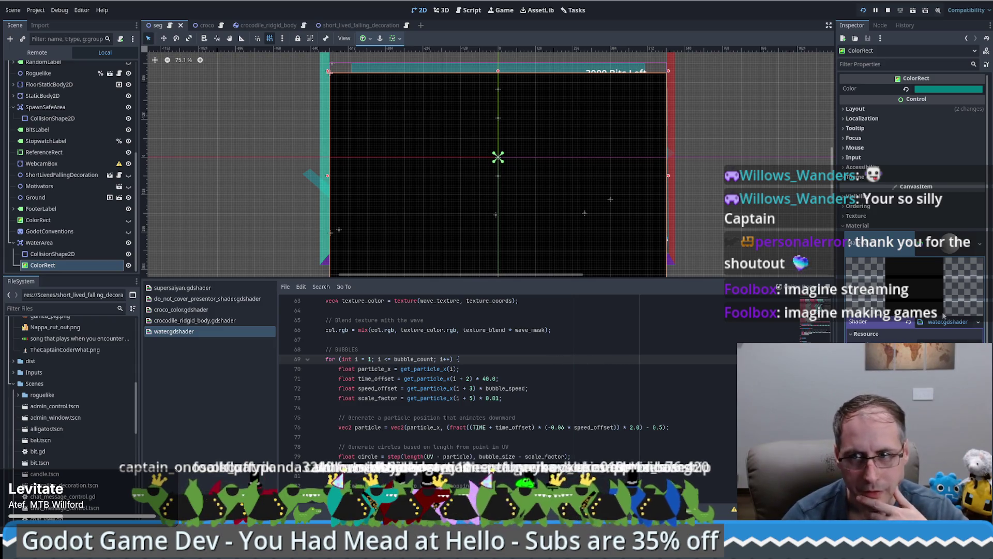
left_click(940, 323)
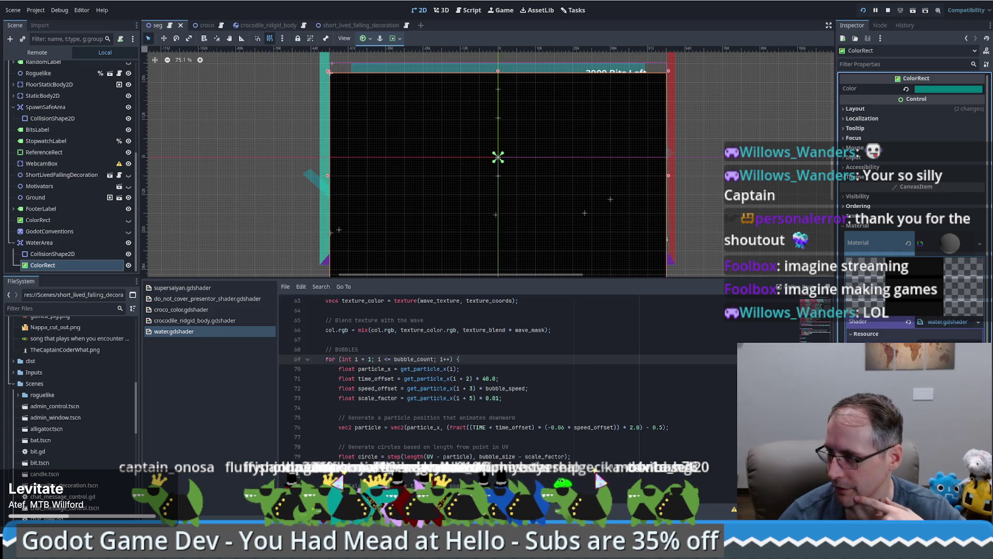
scroll(913, 207, "down", 5)
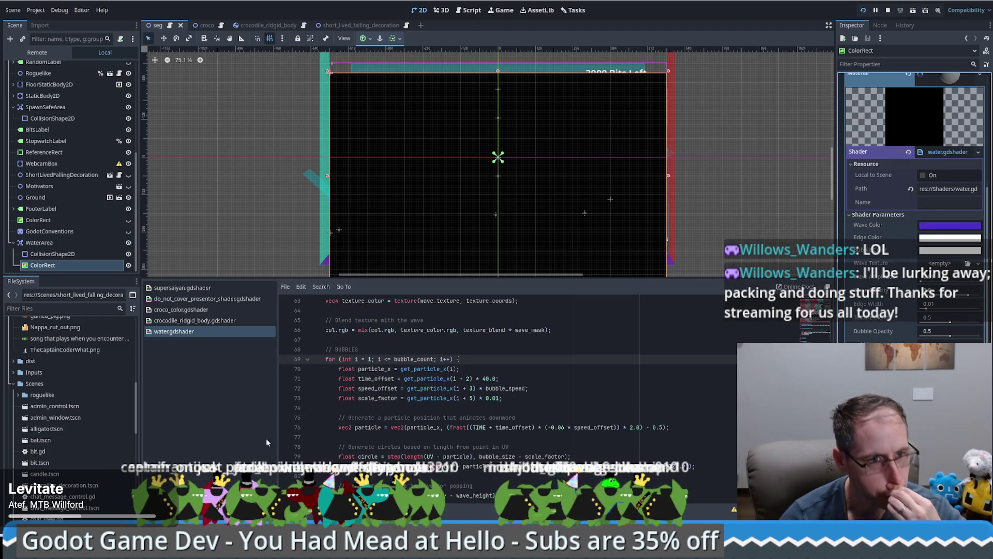
left_click_drag(134, 422, 155, 374)
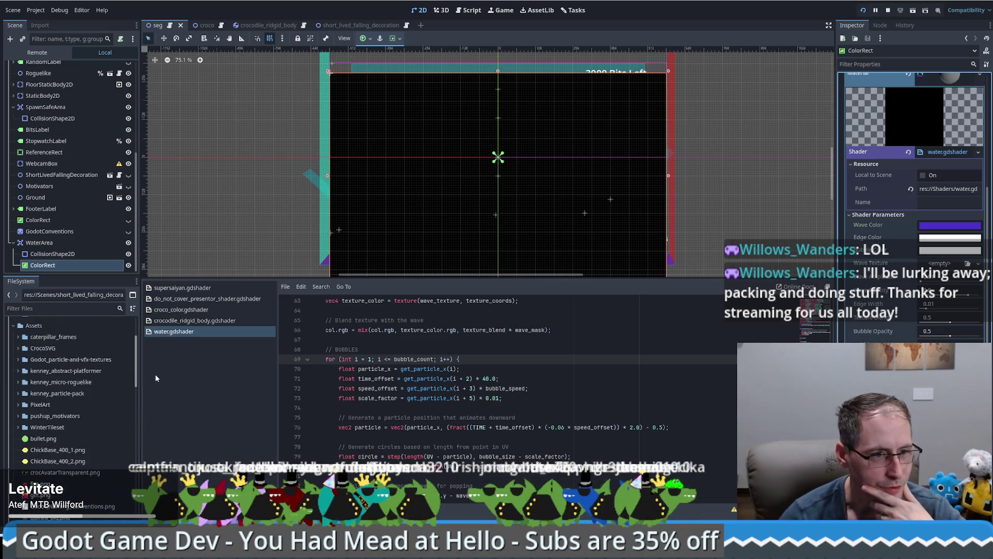
Bring up and dismiss the Assets folder's options in FileSystem, then scroll the tree
right_click(12, 401)
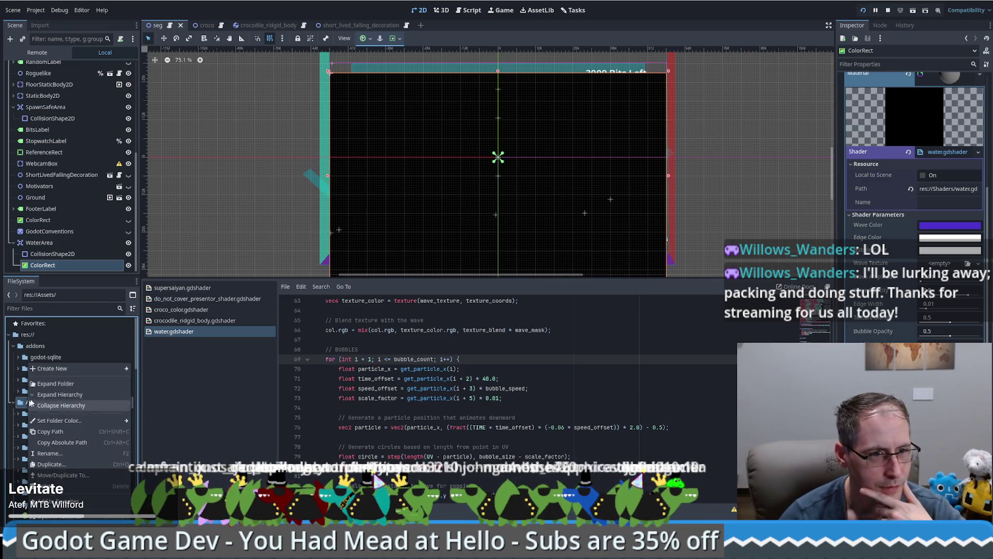
key("Escape")
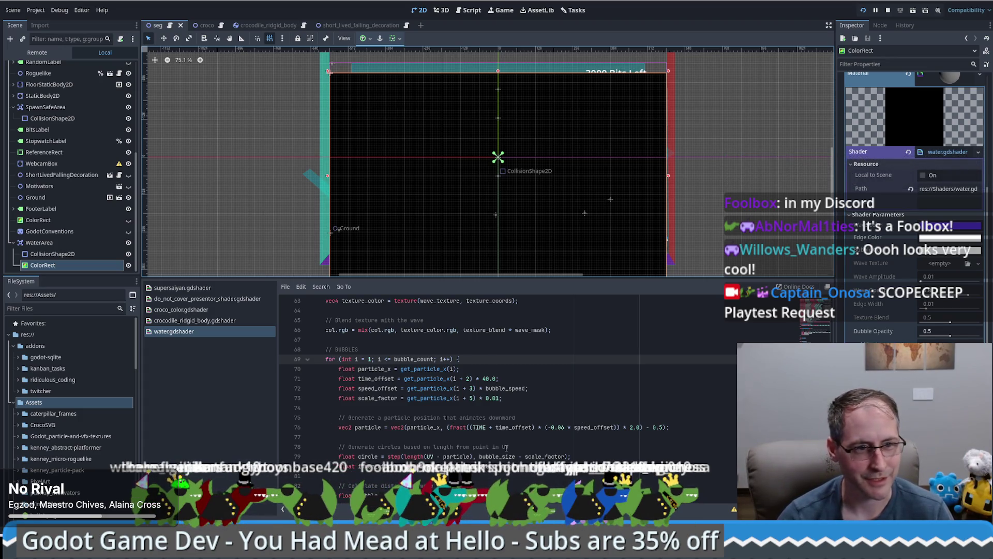
scroll(102, 470, "down", 2)
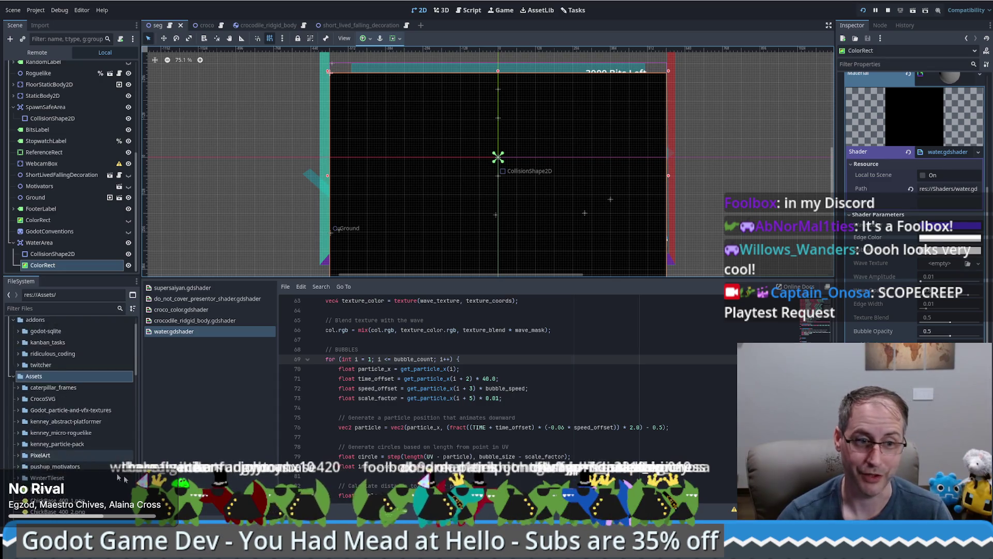
Assign lilyPadAndMommaFrog.svg from the FileSystem dock as the water shader's Wave Texture
scroll(101, 469, "down", 2)
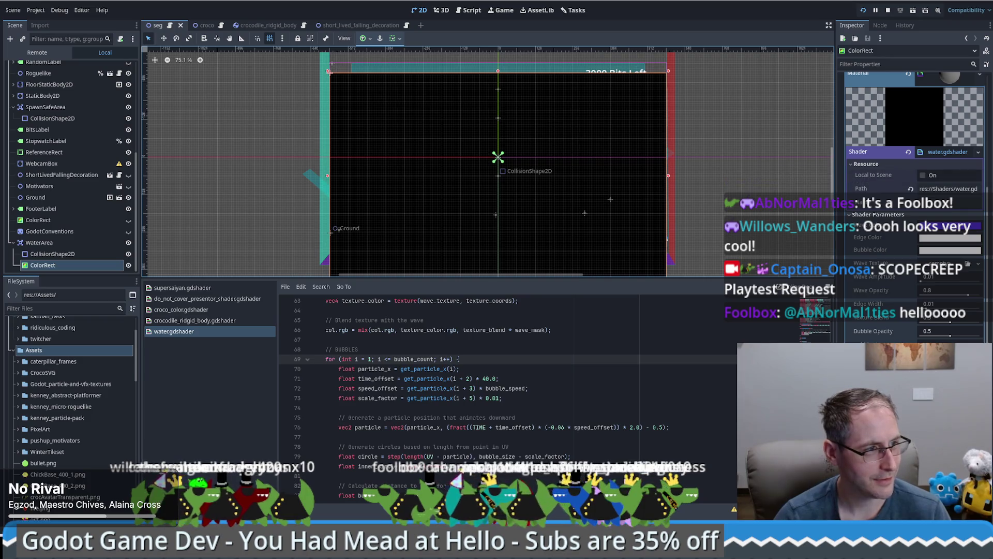
left_click(47, 353)
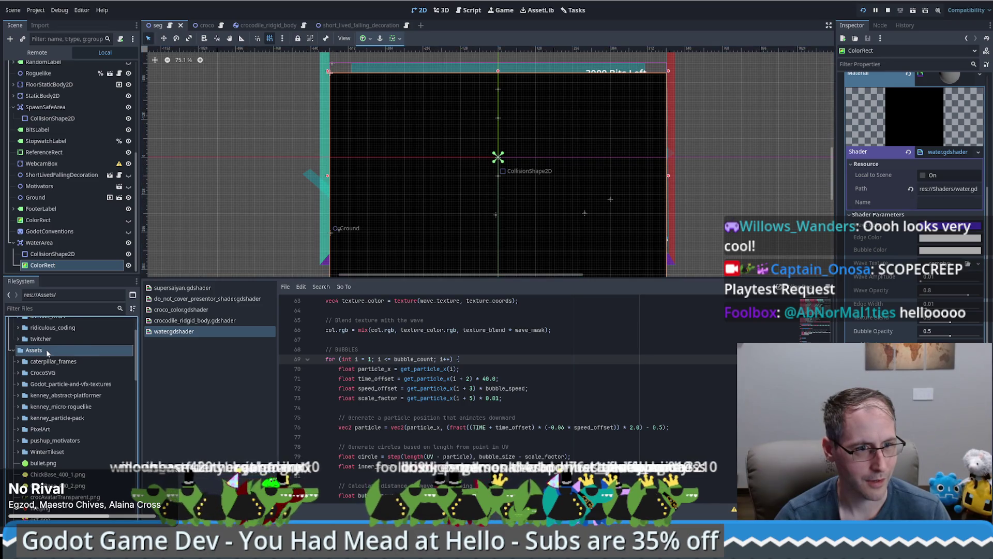
scroll(47, 362, "down", 3)
left_click(45, 450)
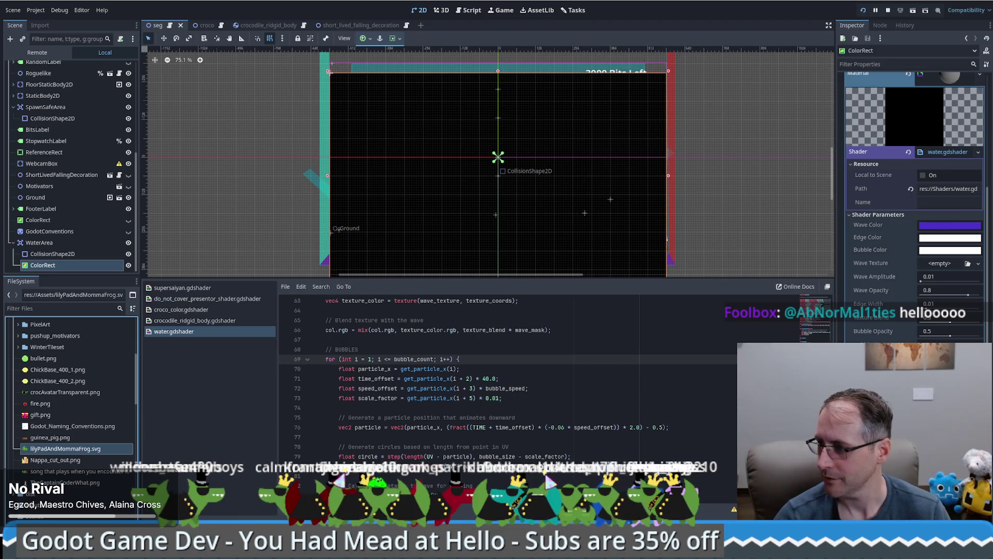
key("super+d")
key("super+d")
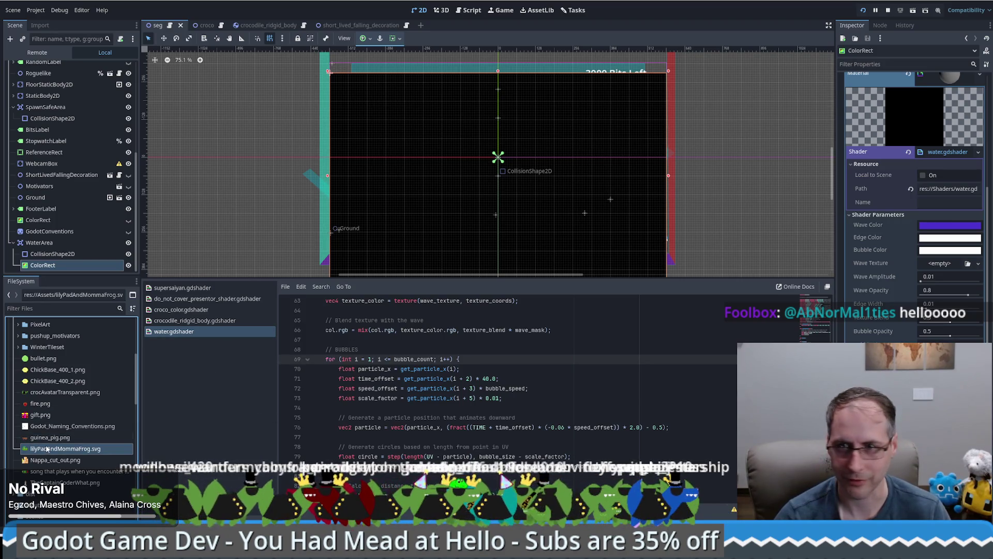
left_click_drag(65, 449, 940, 263)
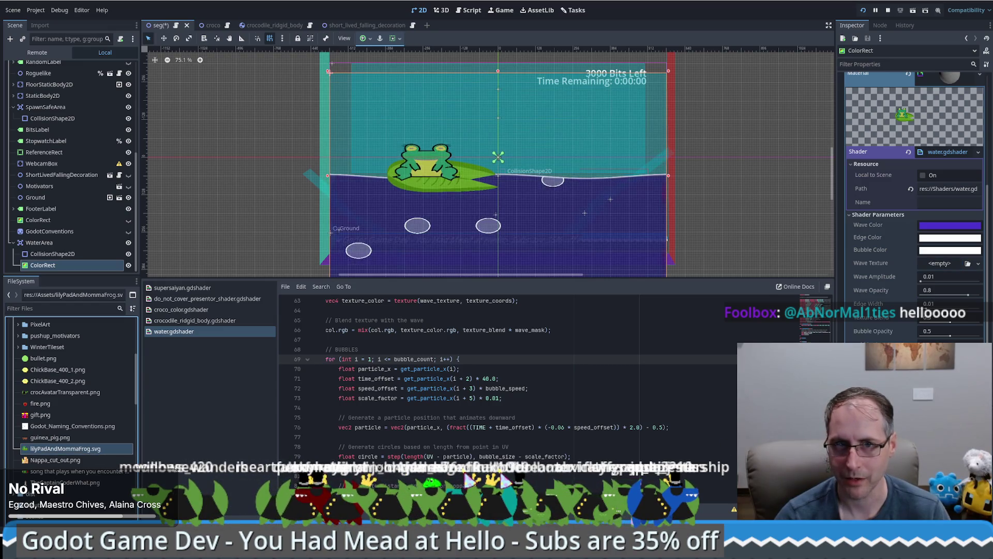
Deselect the water ColorRect, save the seg scene, and enlarge the 2D viewport
left_click(736, 220)
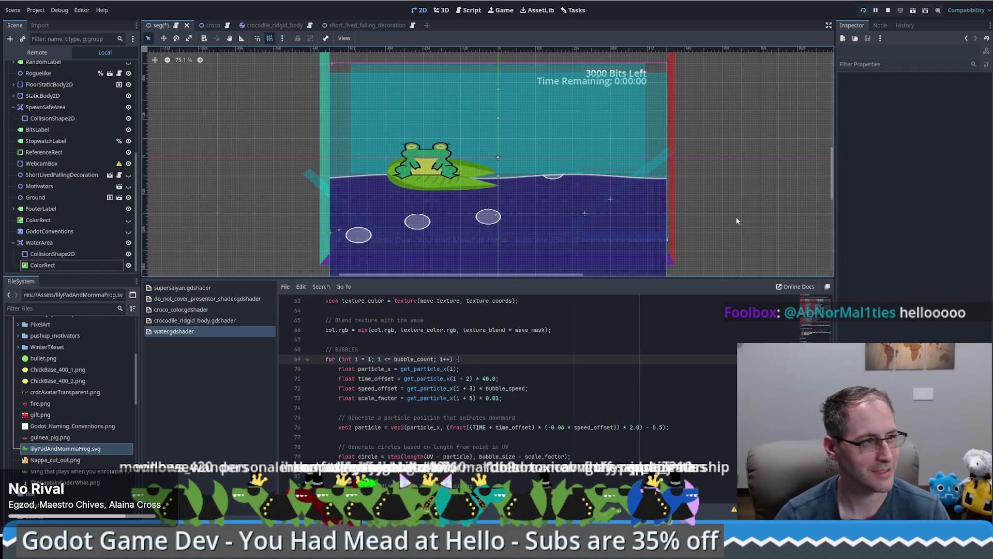
key("ctrl+s")
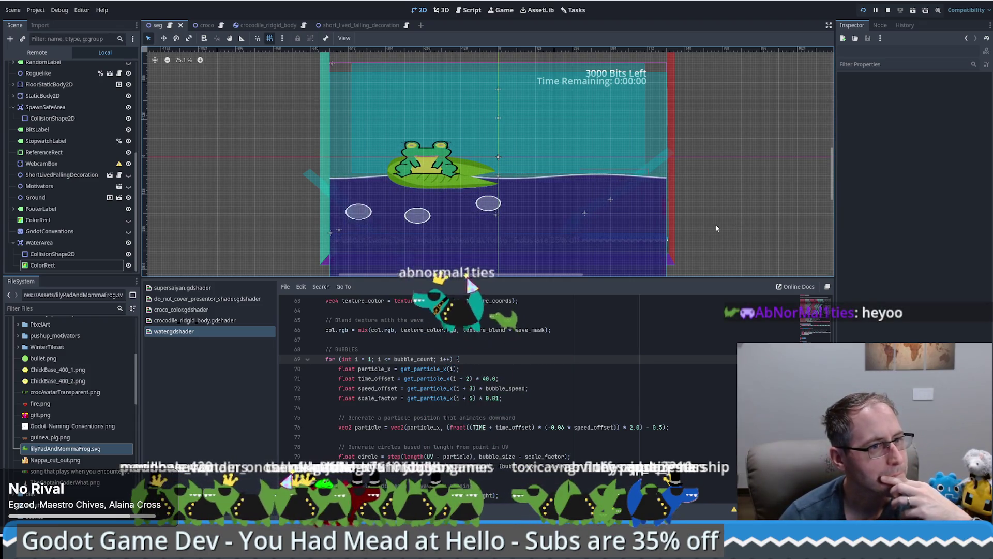
left_click_drag(707, 278, 709, 324)
Zoom the 2D viewport out and scroll through water.gdshader
scroll(672, 188, "down", 2)
scroll(600, 419, "down", 2)
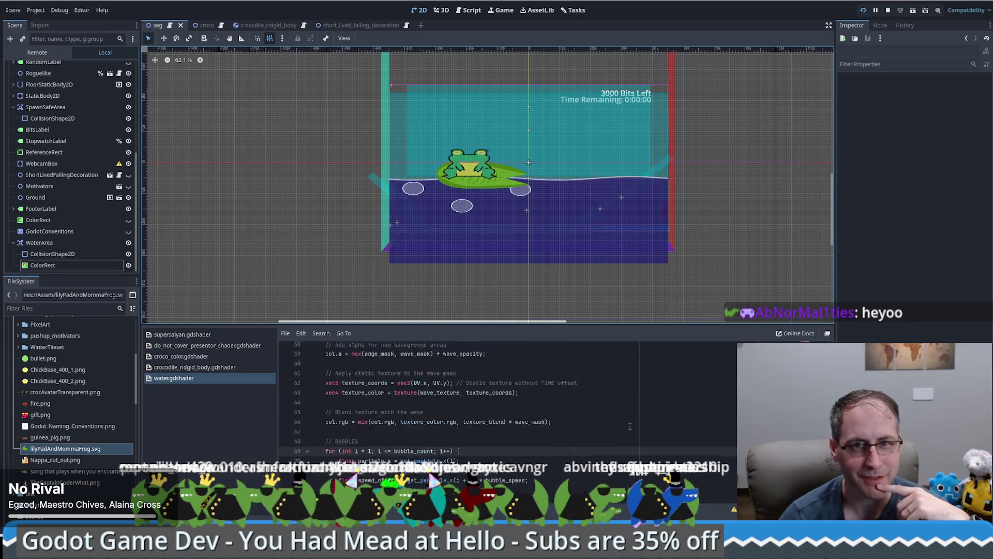
scroll(599, 429, "up", 2)
scroll(597, 435, "up", 4)
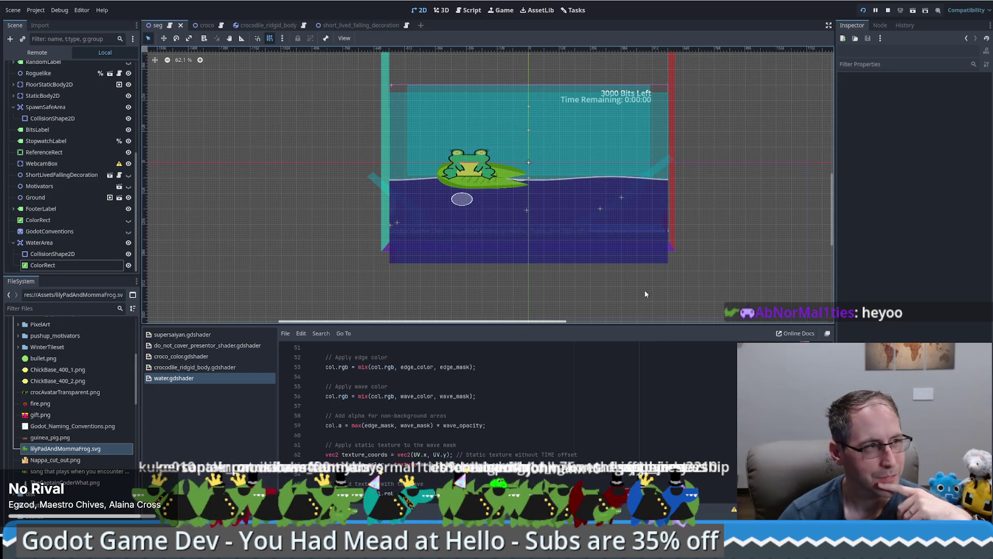
scroll(615, 357, "down", 3)
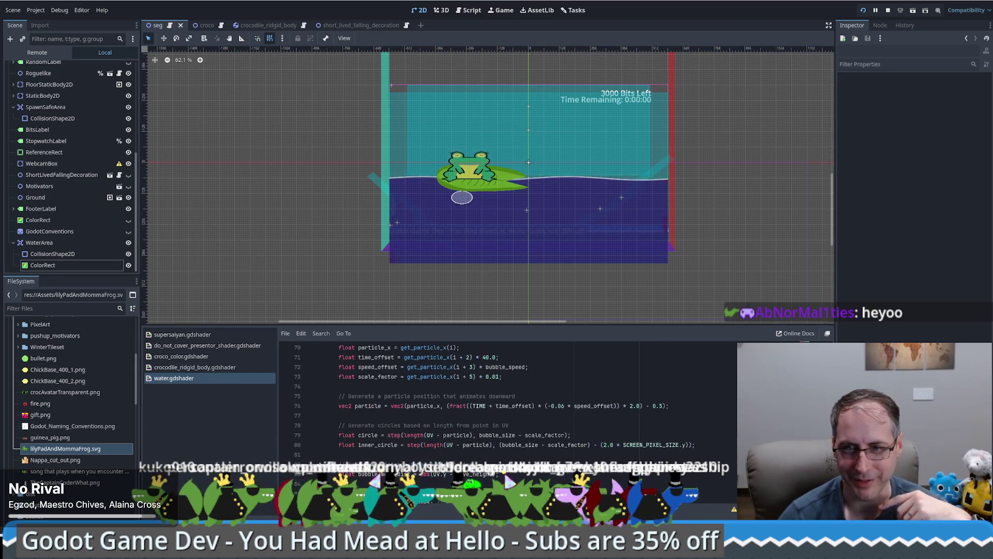
scroll(517, 404, "up", 15)
scroll(465, 398, "up", 2)
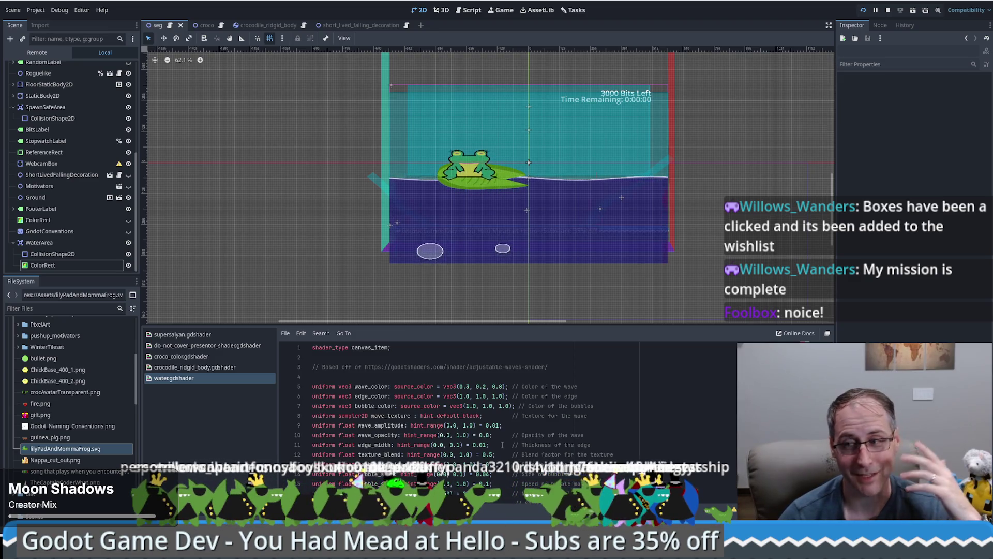
Check the wave opacity line in water.gdshader, then run the project
left_click(539, 435)
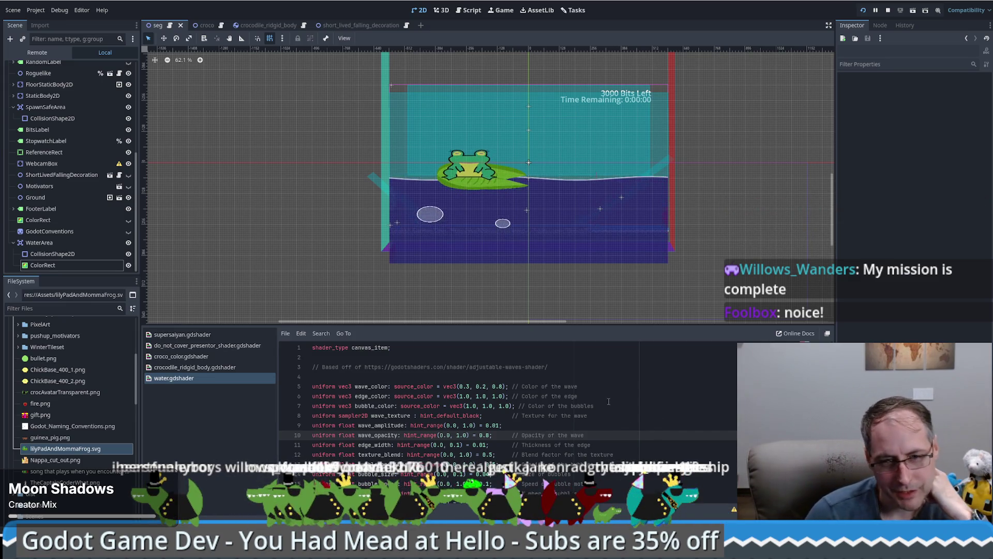
scroll(589, 389, "down", 4)
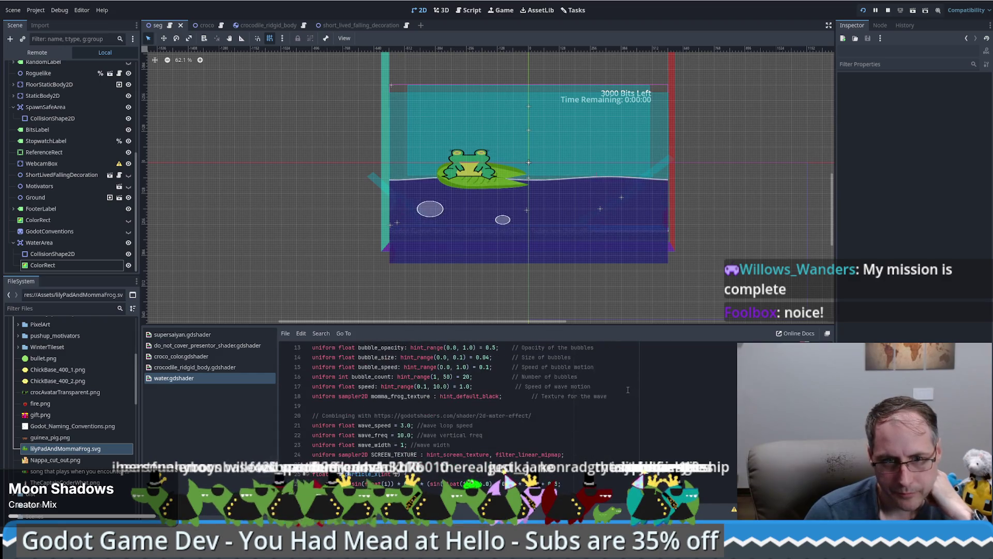
scroll(626, 389, "down", 10)
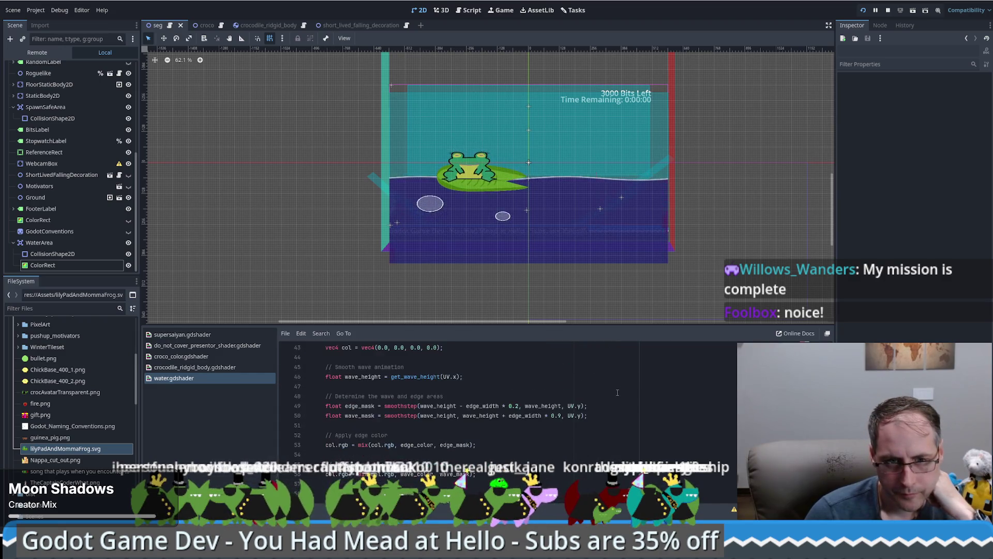
scroll(517, 403, "down", 8)
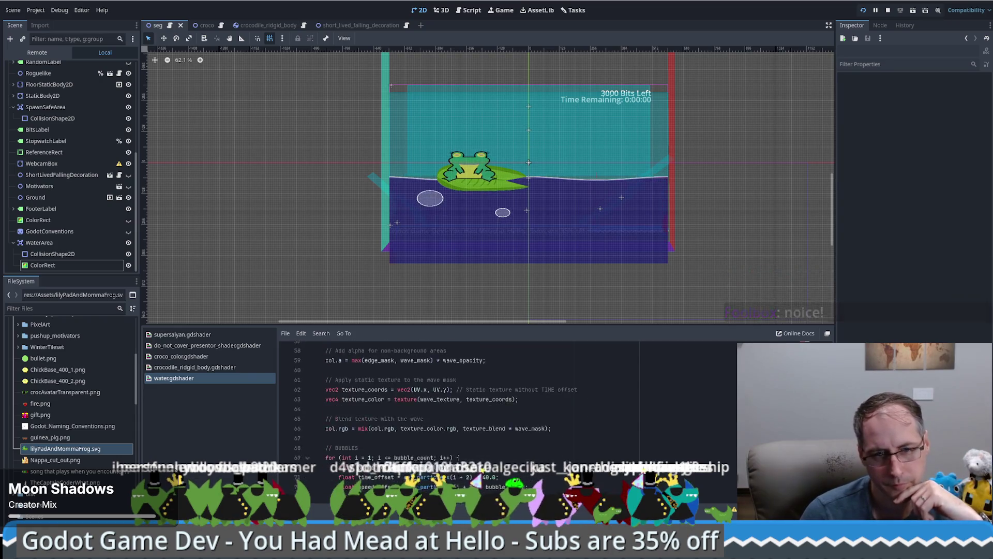
scroll(518, 404, "up", 20)
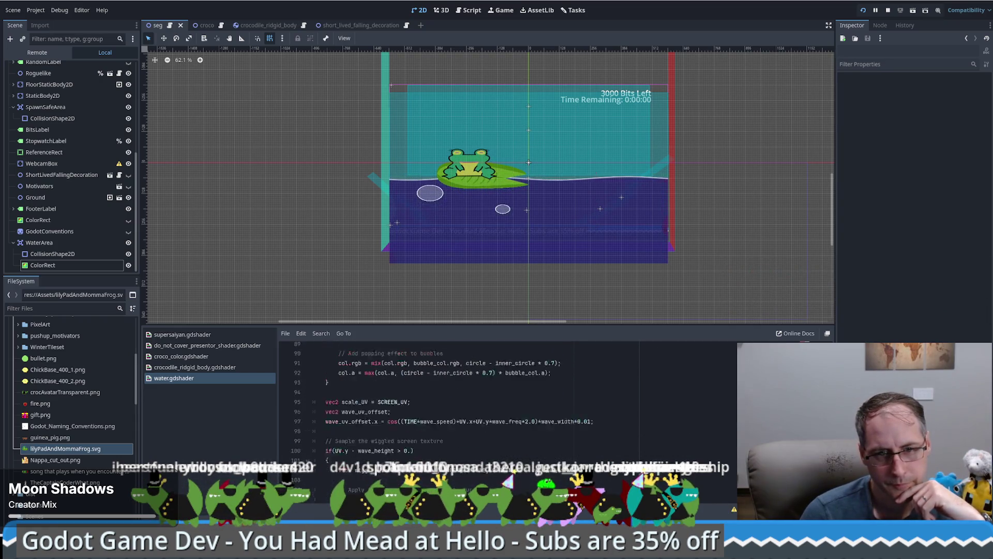
left_click(863, 10)
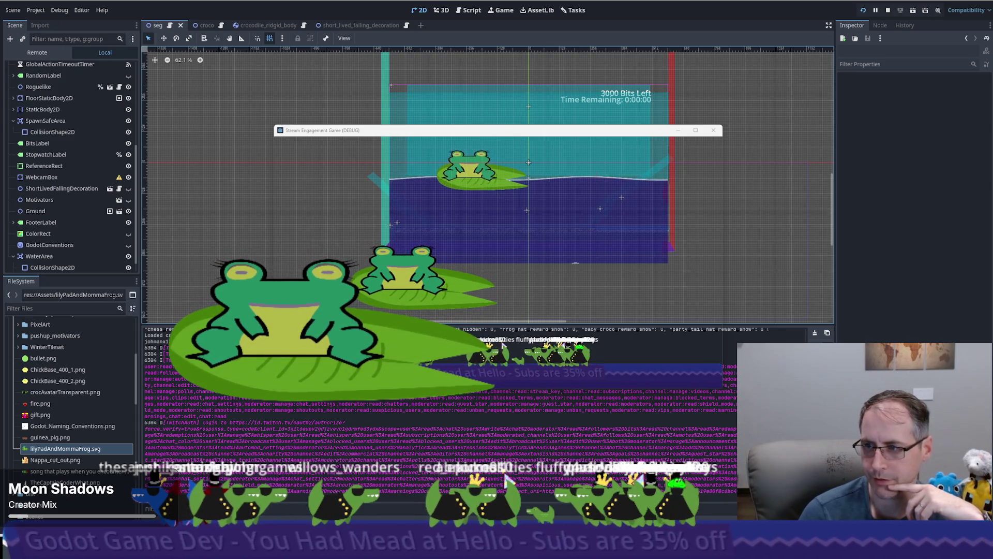
Watch the debug game's frogs over purple water, then select the WaterArea node
mouse_move(488, 134)
left_mouse_down()
mouse_move(436, 124)
mouse_move(422, 108)
mouse_move(517, 73)
mouse_move(579, 70)
left_mouse_up()
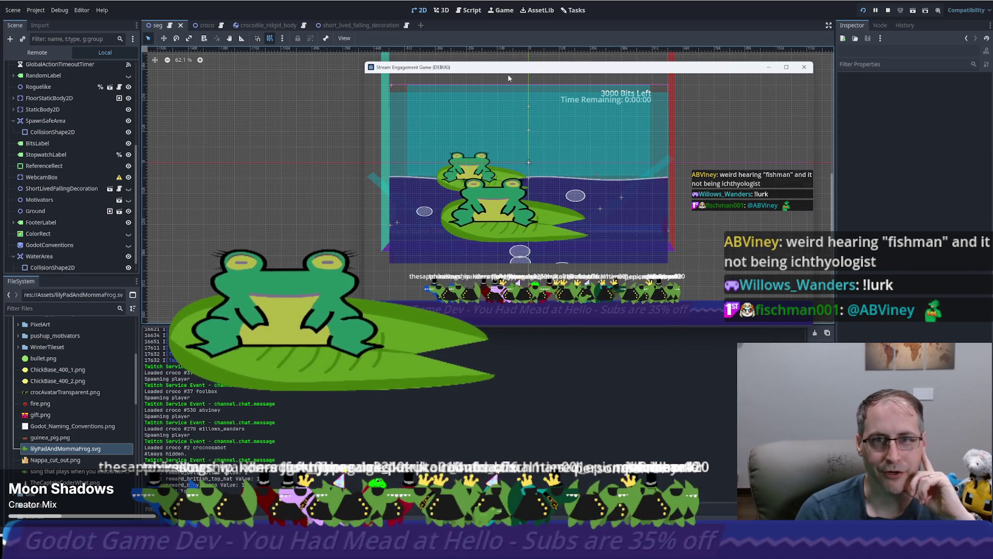
scroll(54, 242, "down", 1)
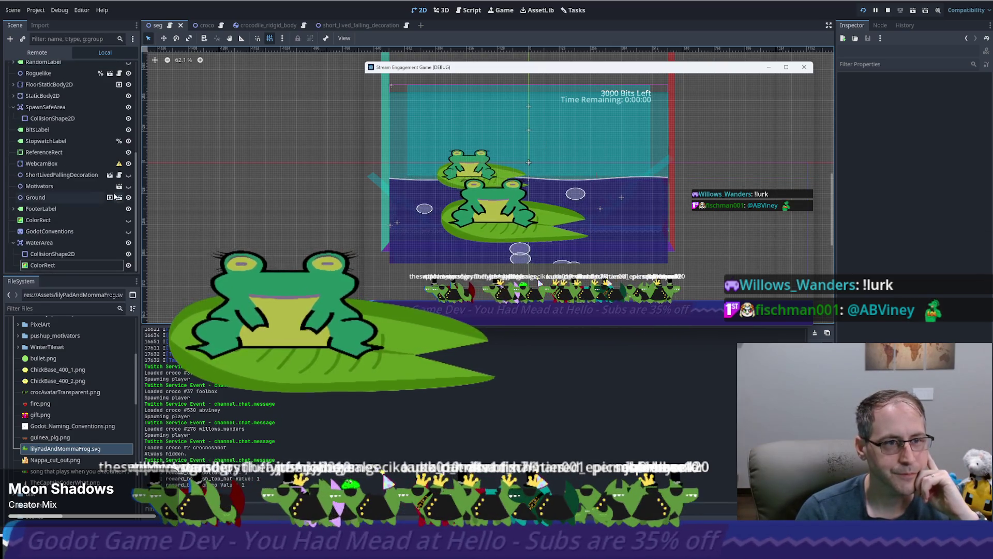
left_click(54, 241)
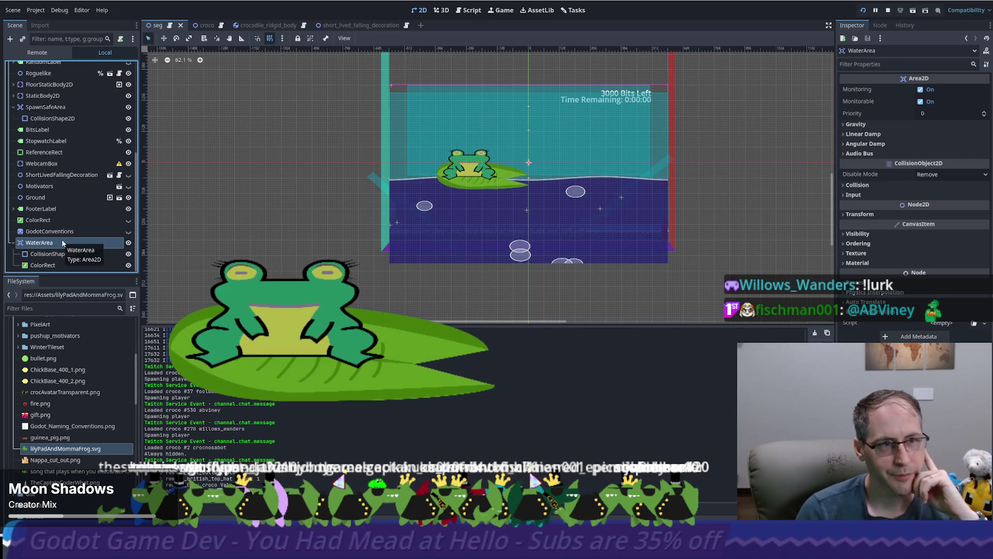
Inspect the water ColorRect's layout: size 1152 × 704 at position -576, -288
scroll(61, 238, "up", 2)
scroll(61, 238, "down", 2)
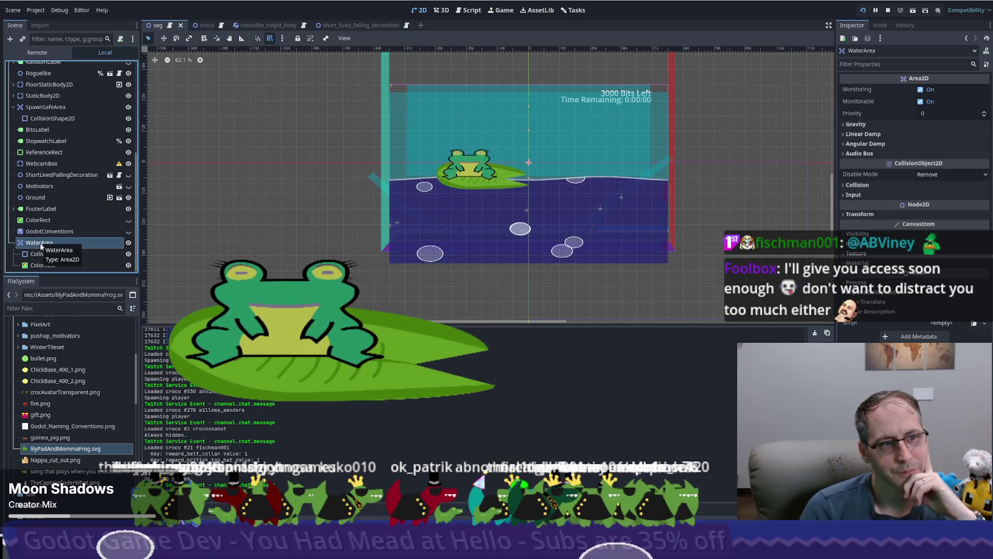
left_click(50, 265)
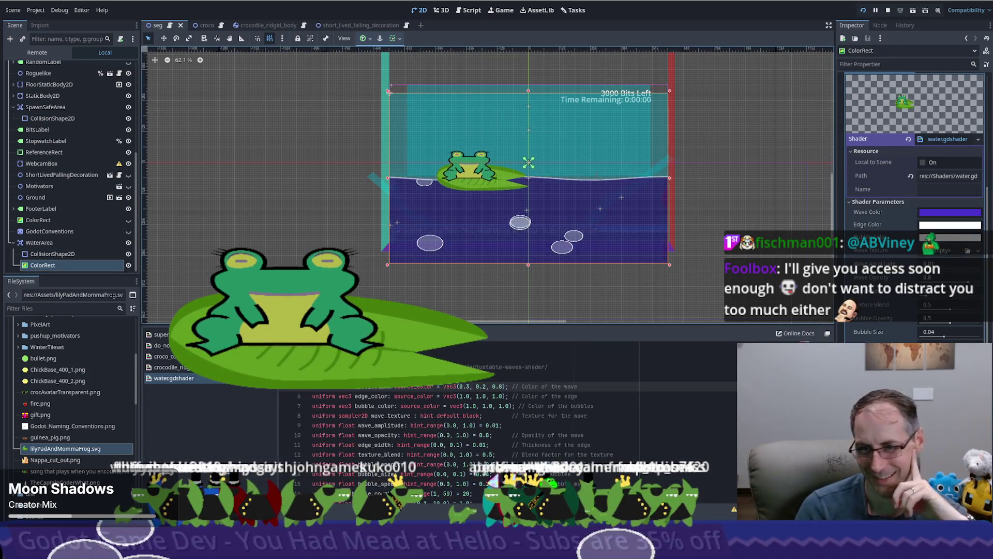
scroll(913, 207, "down", 3)
scroll(913, 206, "up", 10)
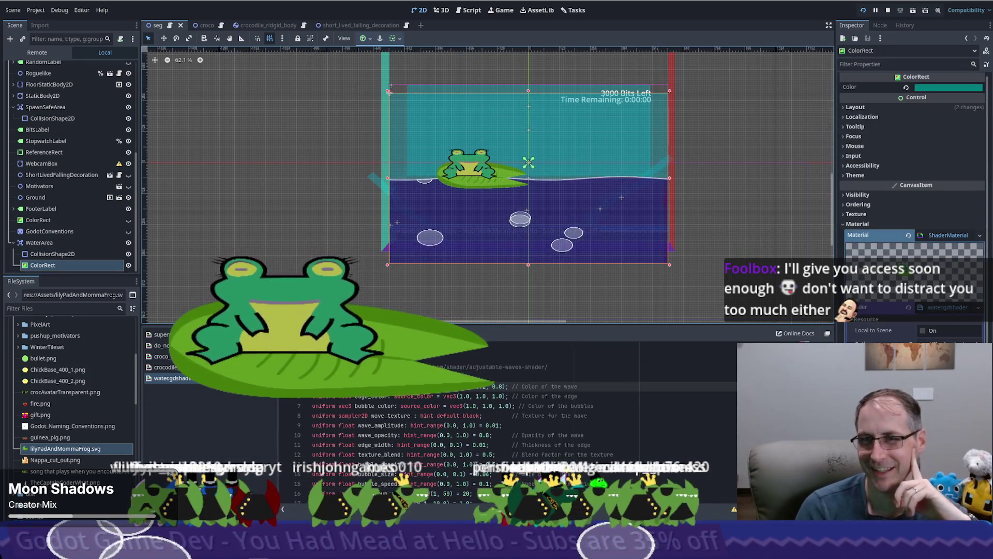
left_click(869, 108)
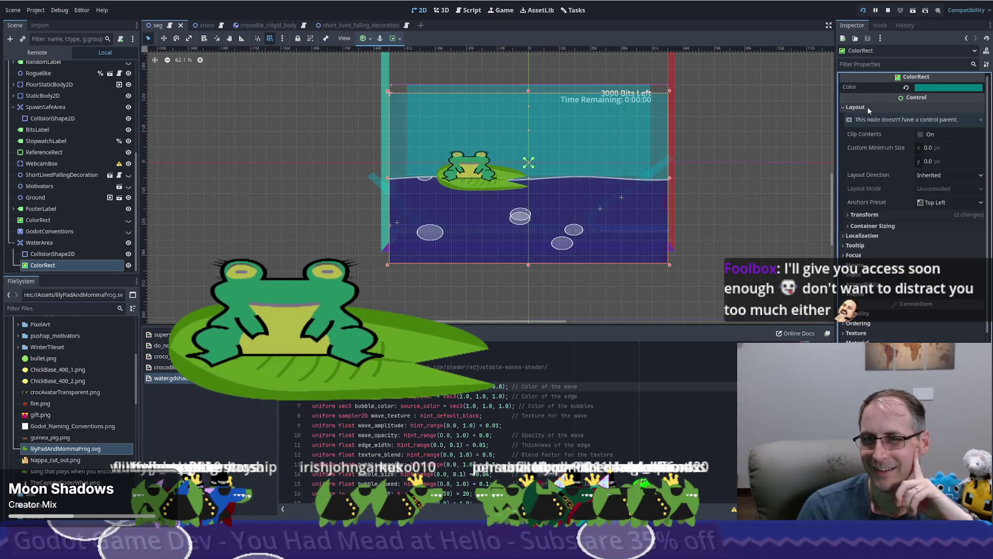
left_click(876, 215)
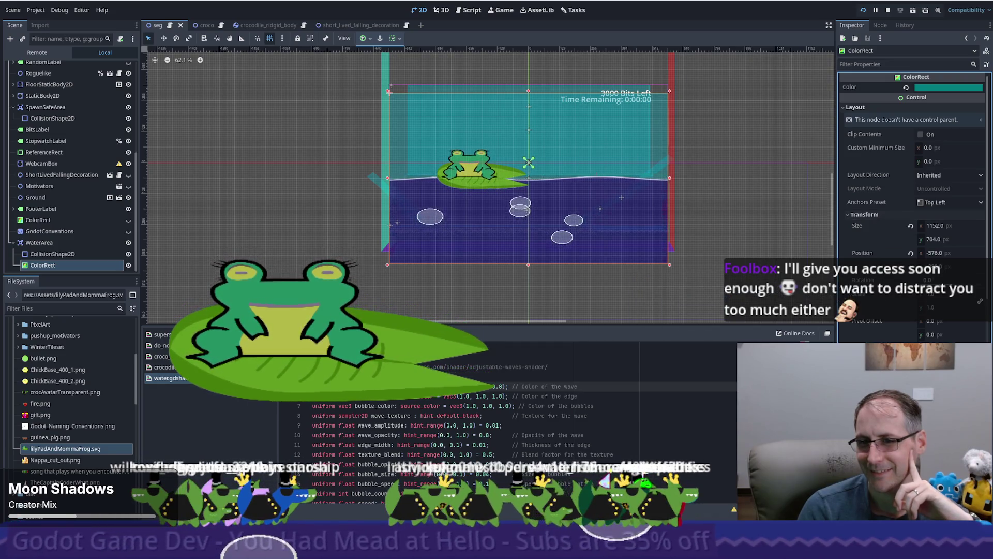
Select the WaterArea node in the Scene dock to show its Area2D properties
scroll(874, 315, "down", 2)
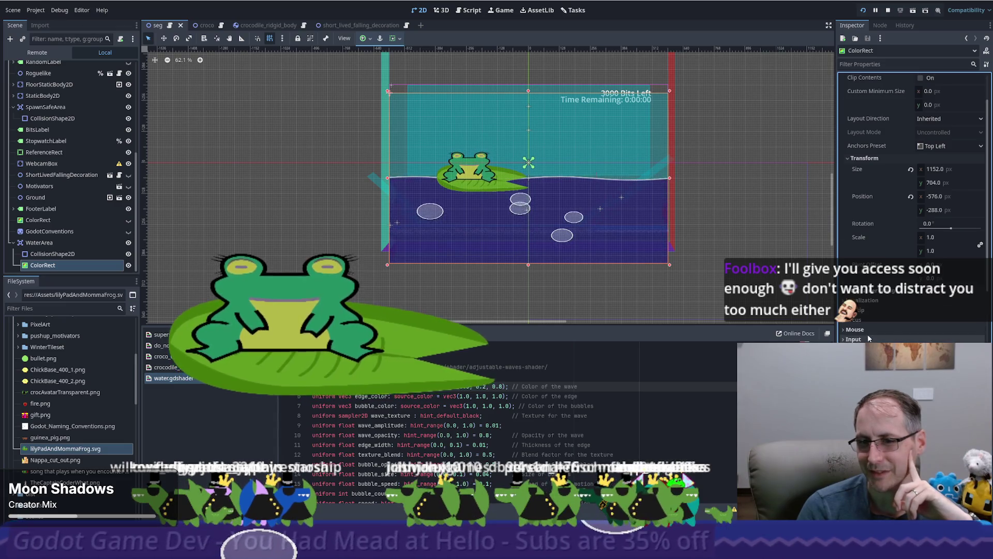
scroll(873, 315, "down", 4)
left_click(47, 242)
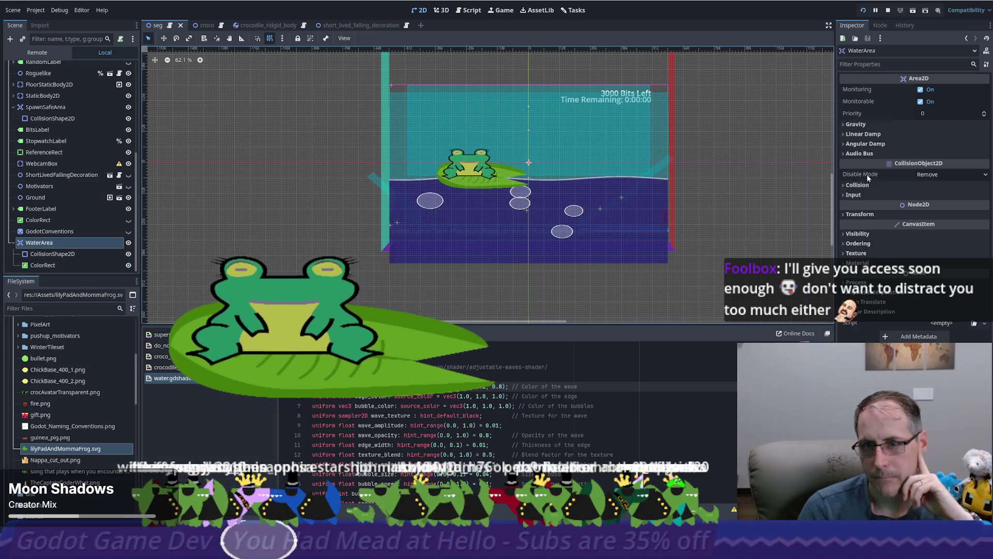
Set WaterArea's Ordering Z Index to 999 so the water draws on top
left_click(859, 243)
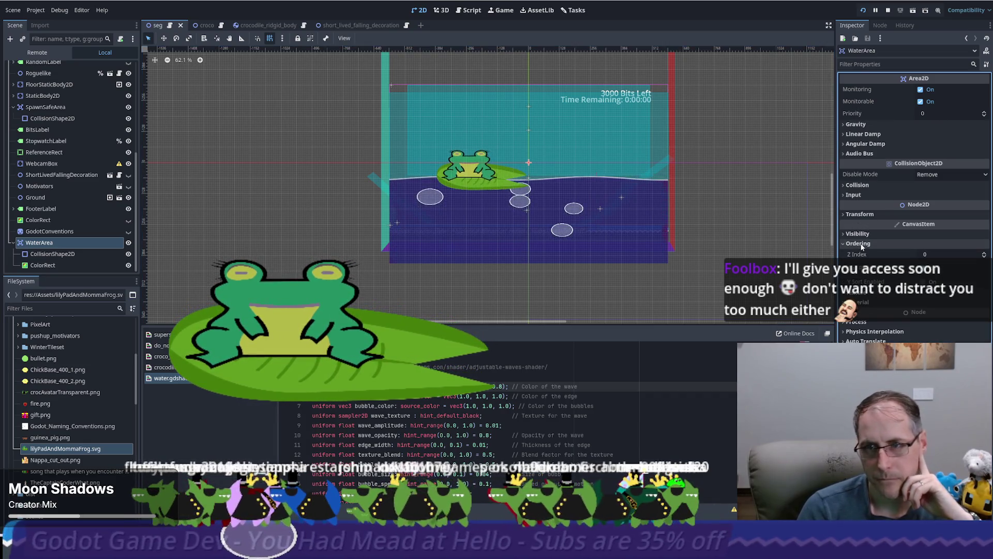
left_click(935, 254)
type("999")
key("Return")
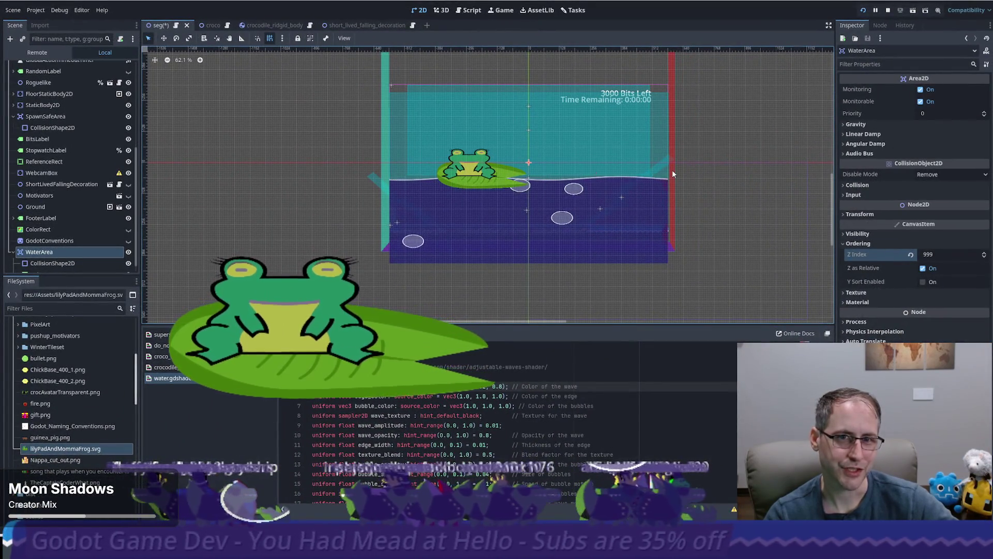
scroll(562, 220, "up", 4)
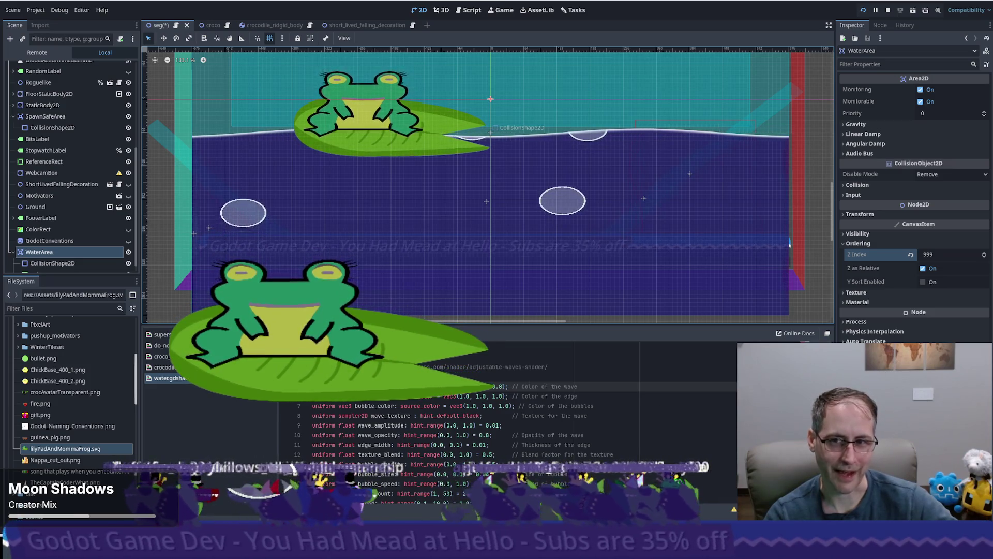
scroll(527, 383, "down", 3)
scroll(465, 414, "down", 1)
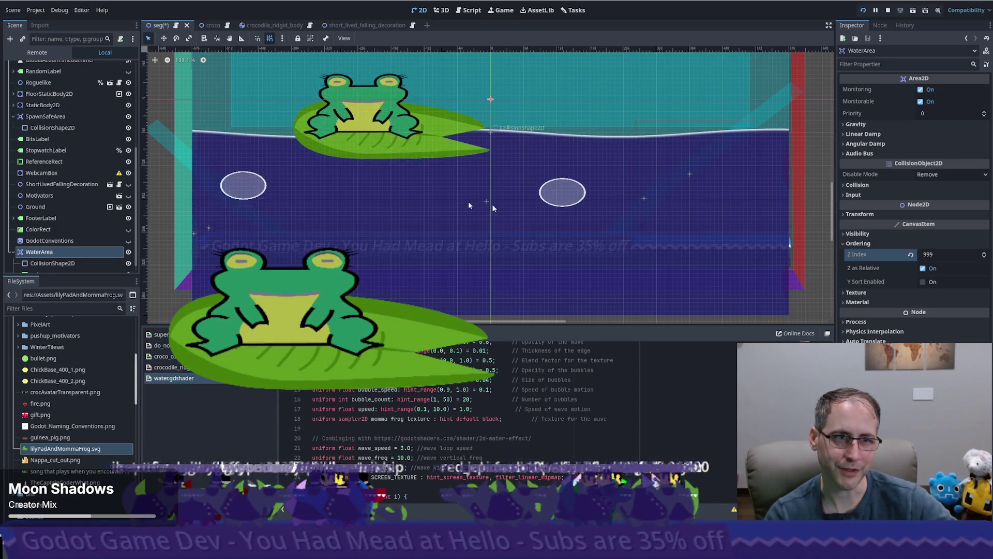
key("Down")
key("Down")
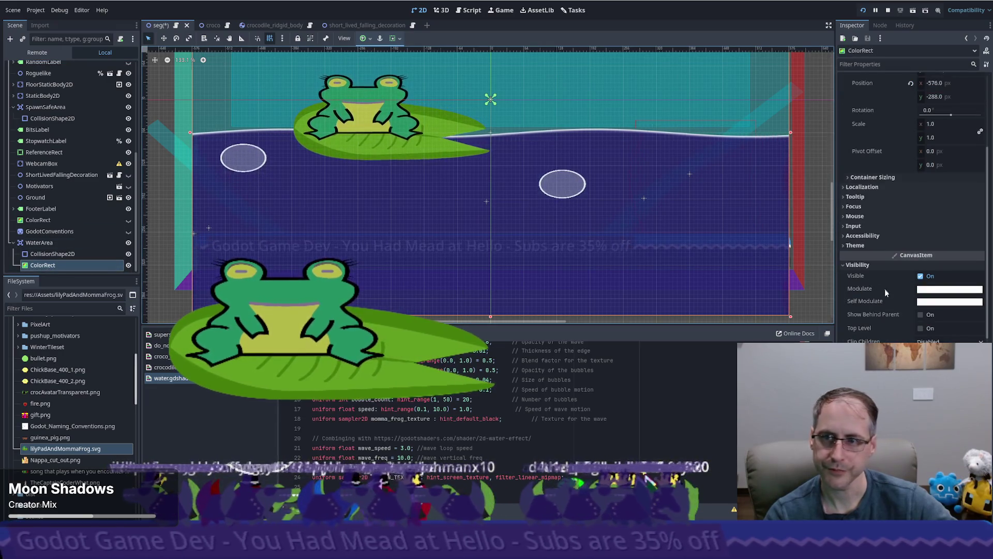
Brighten the Wave Color from 4d33cc to 6040ff by raising V to 100
scroll(884, 285, "down", 5)
left_click(949, 352)
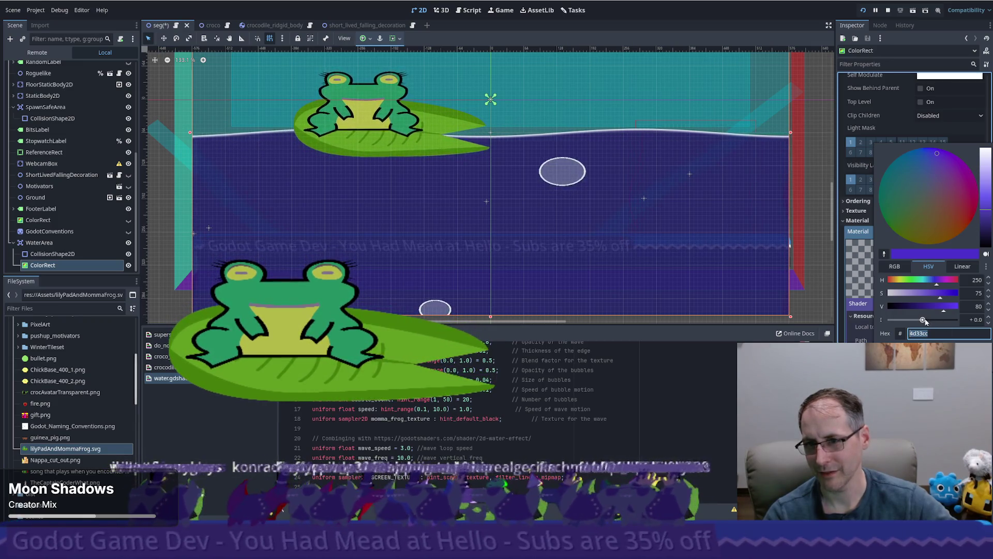
left_click_drag(944, 312, 958, 311)
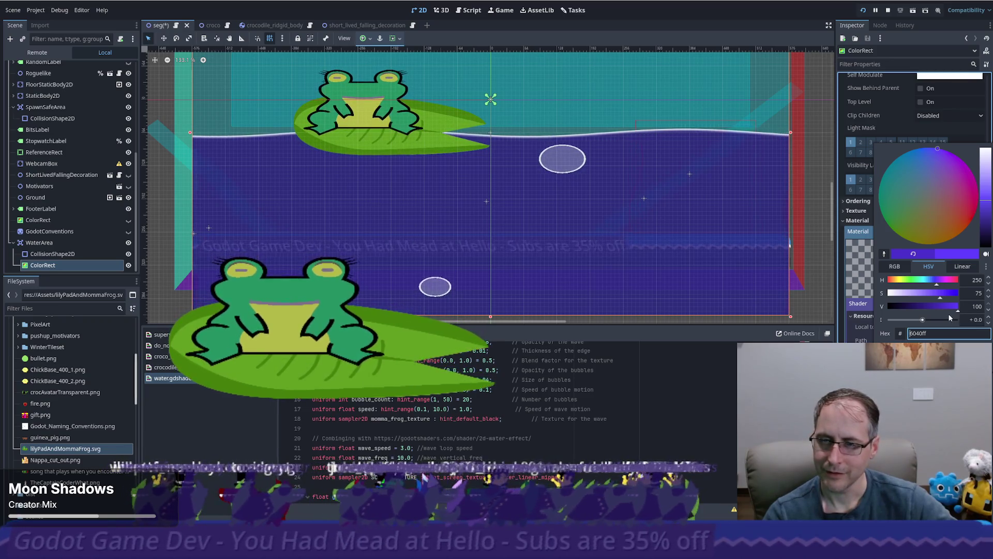
key("Escape")
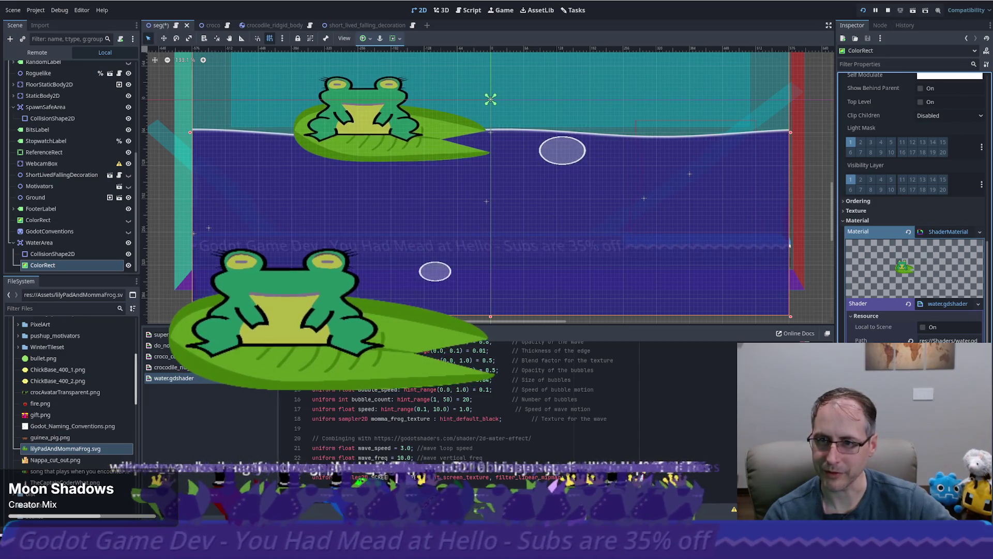
scroll(913, 233, "down", 2)
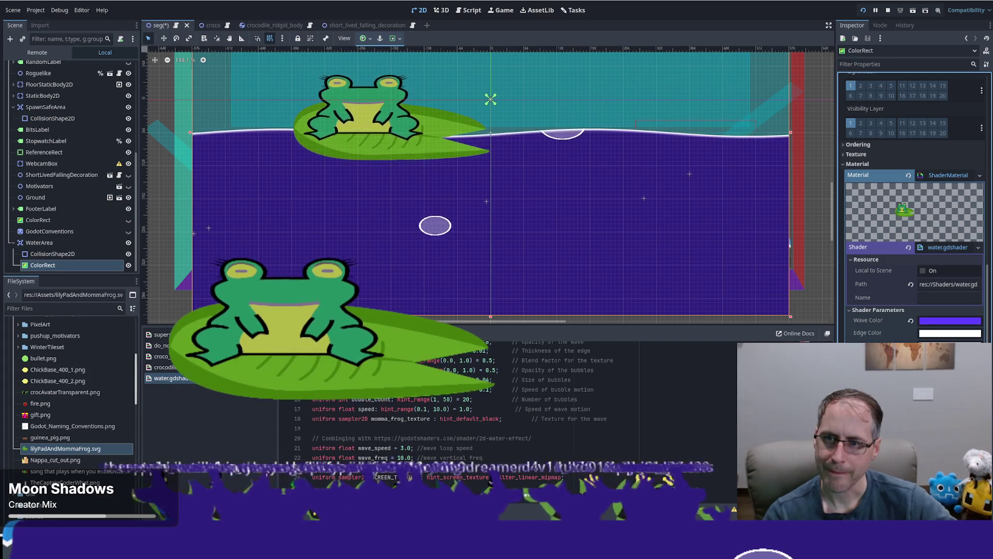
scroll(913, 207, "down", 5)
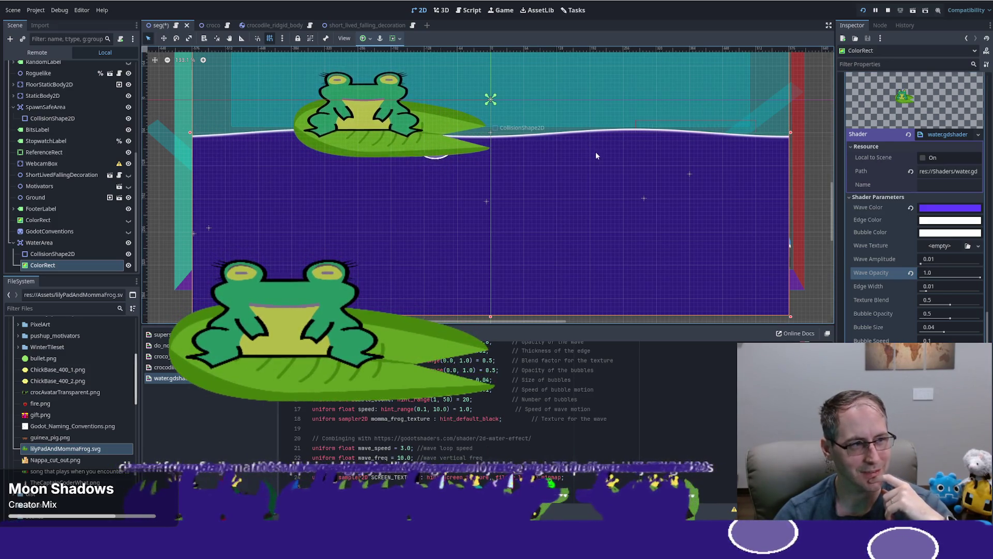
Comment out the col.a alpha calculation on shader line 59 and save
scroll(576, 417, "down", 3)
scroll(577, 417, "down", 5)
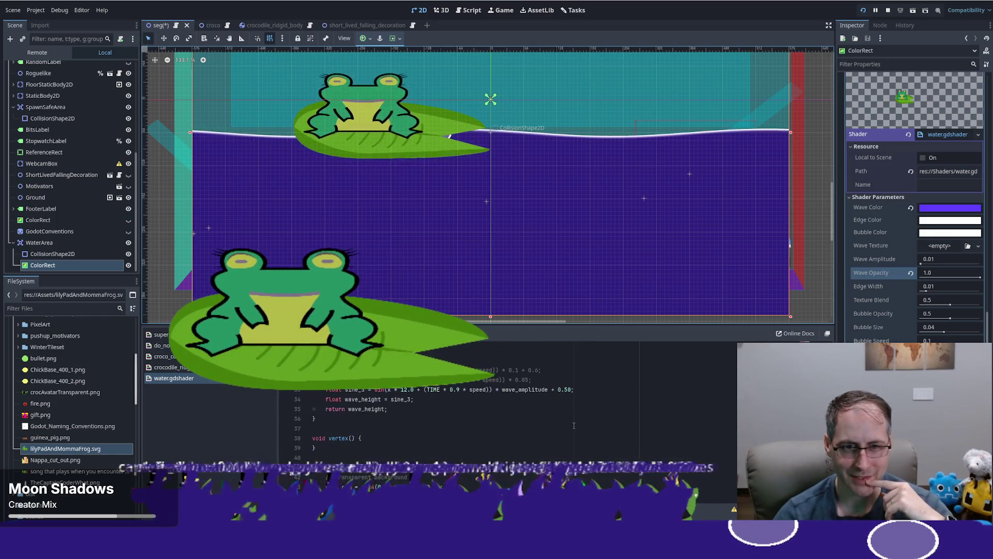
scroll(573, 425, "down", 5)
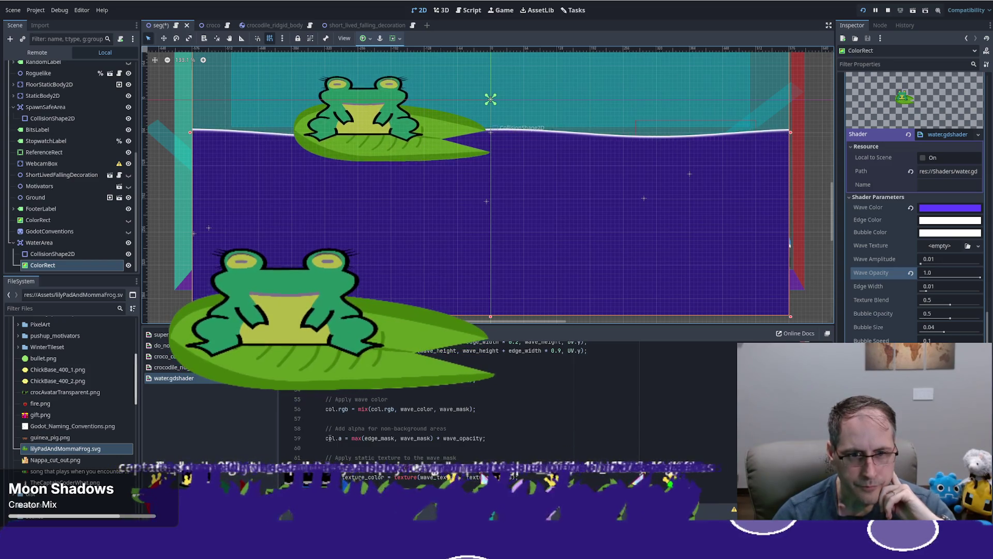
left_click(462, 437)
key("Home")
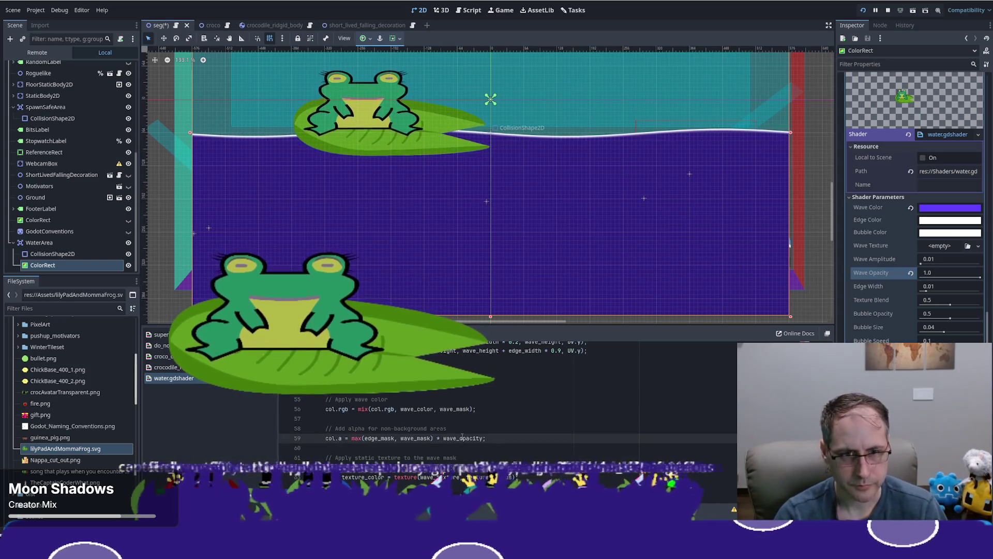
key("ctrl+k")
key("ctrl+s")
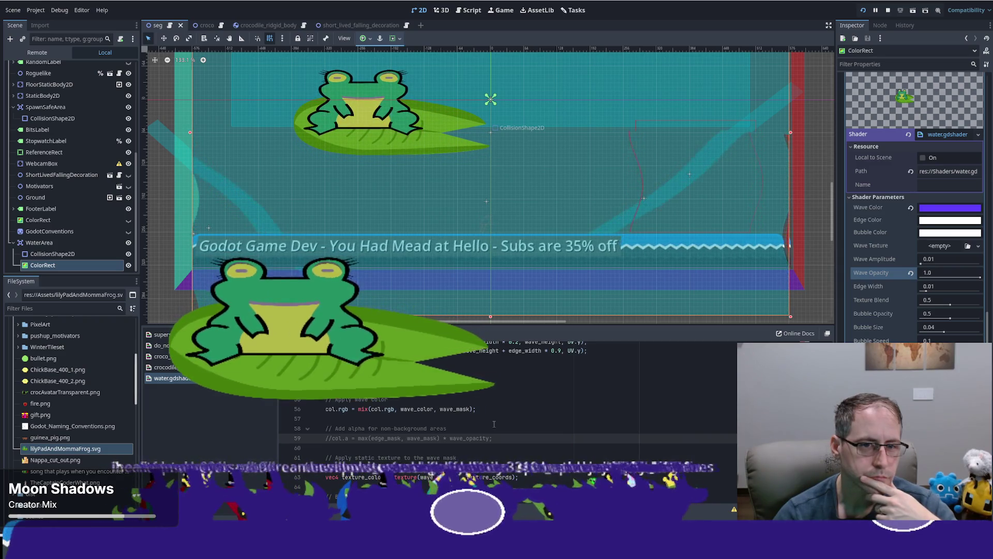
Undo the line 59 comment-out and move to the background colour line 43
scroll(511, 424, "down", 1)
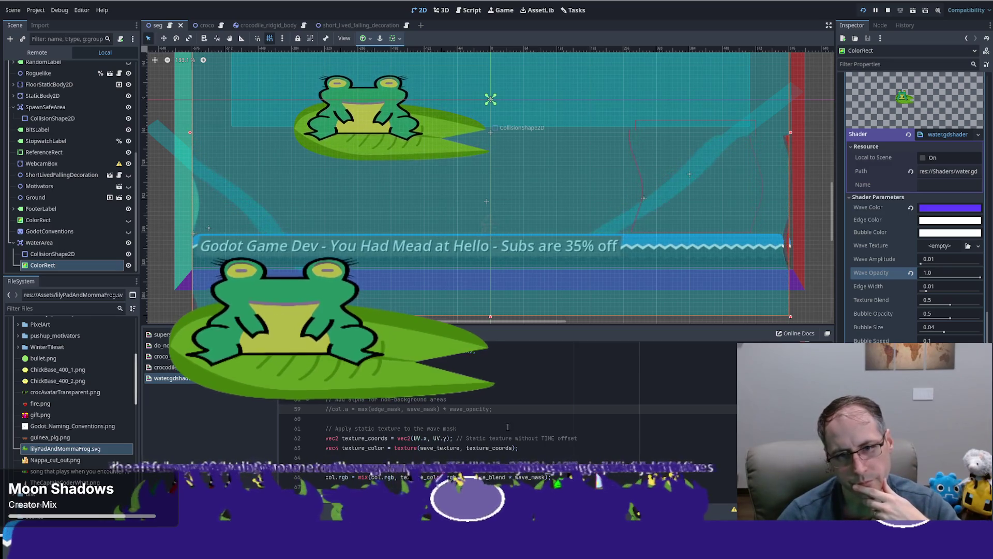
scroll(507, 426, "down", 4)
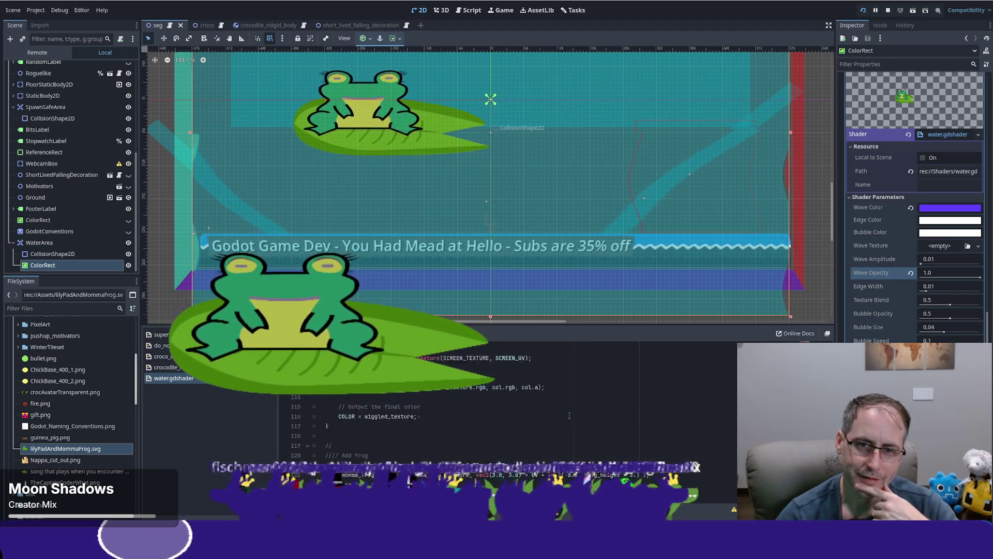
key("ctrl+z")
scroll(579, 420, "up", 2)
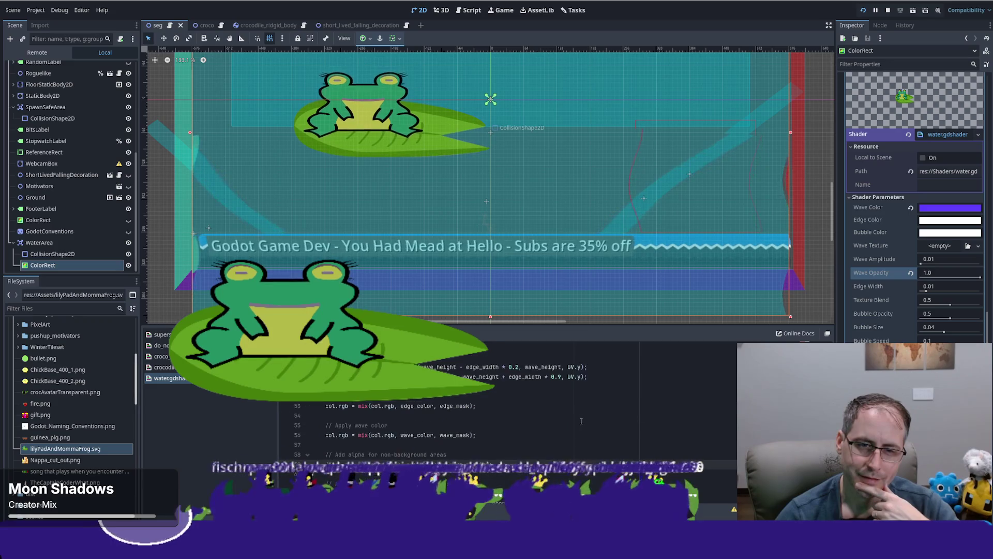
scroll(483, 418, "up", 2)
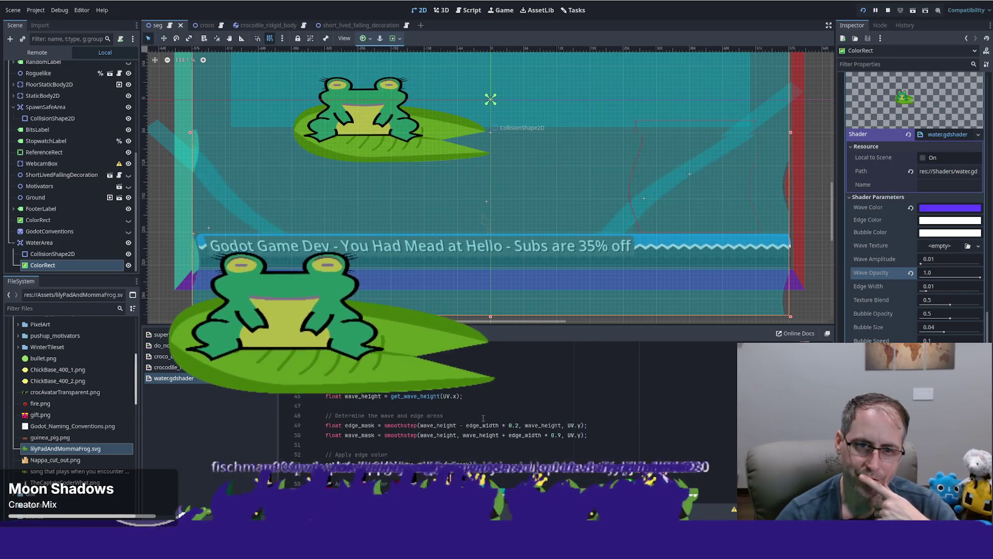
left_click(517, 367)
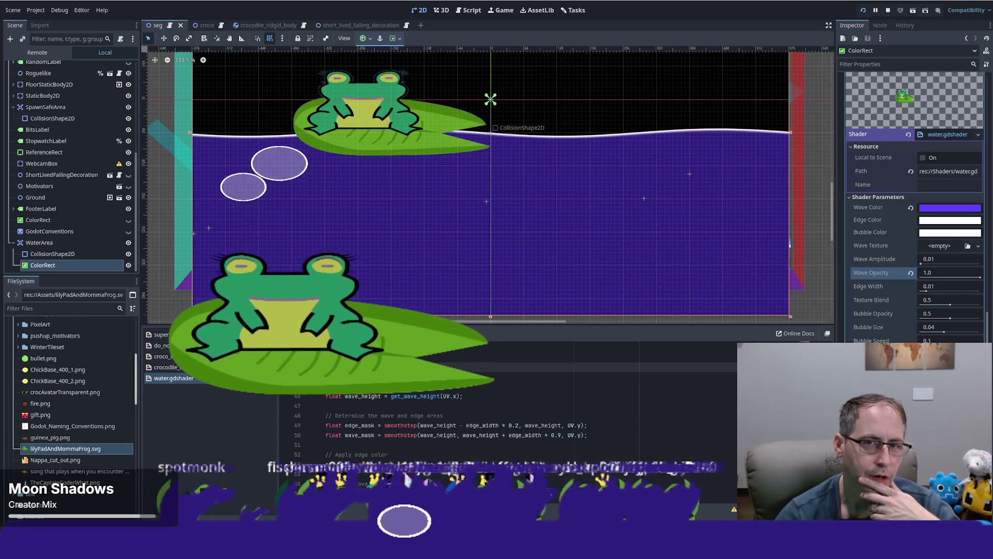
left_click_drag(832, 219, 833, 195)
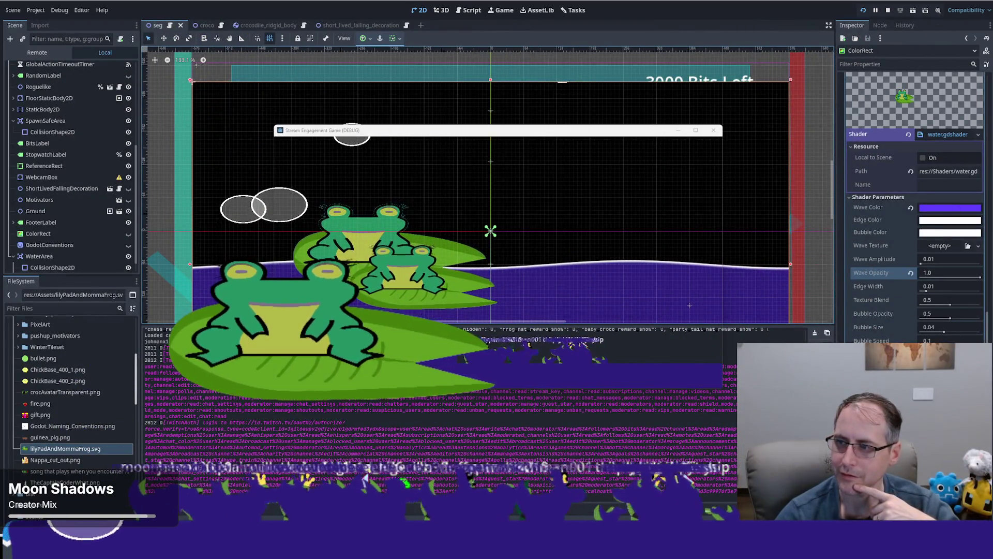
Move the running game window around to inspect the water, then return to the shader code
mouse_move(584, 132)
left_mouse_down()
mouse_move(594, 130)
mouse_move(613, 191)
left_mouse_up()
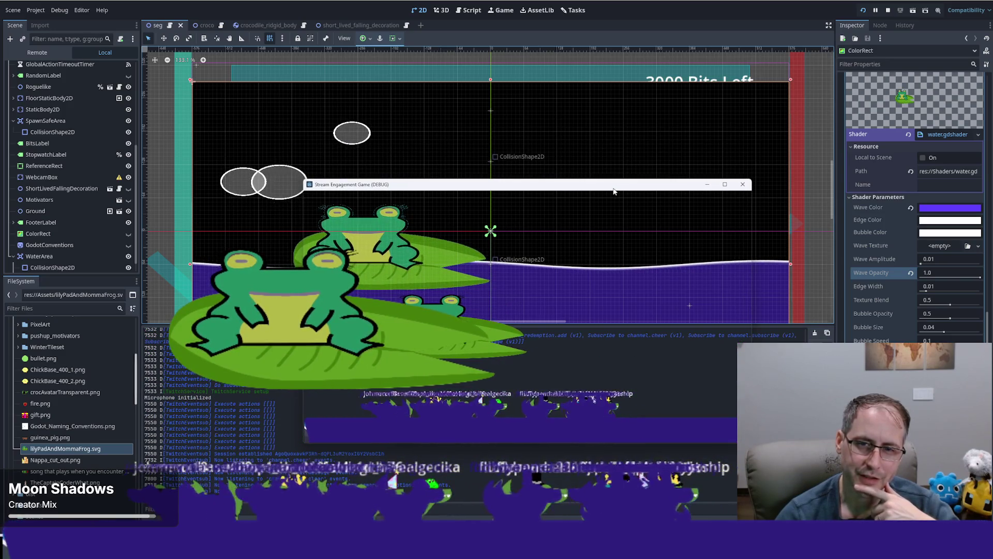
left_click_drag(614, 191, 655, 186)
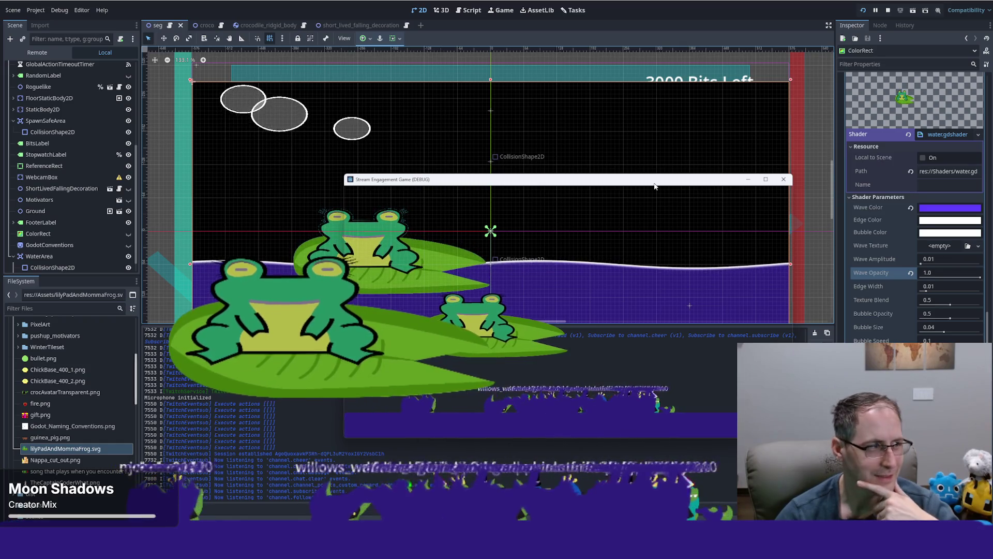
mouse_move(655, 186)
left_mouse_down()
mouse_move(580, 161)
mouse_move(0, 129)
left_mouse_up()
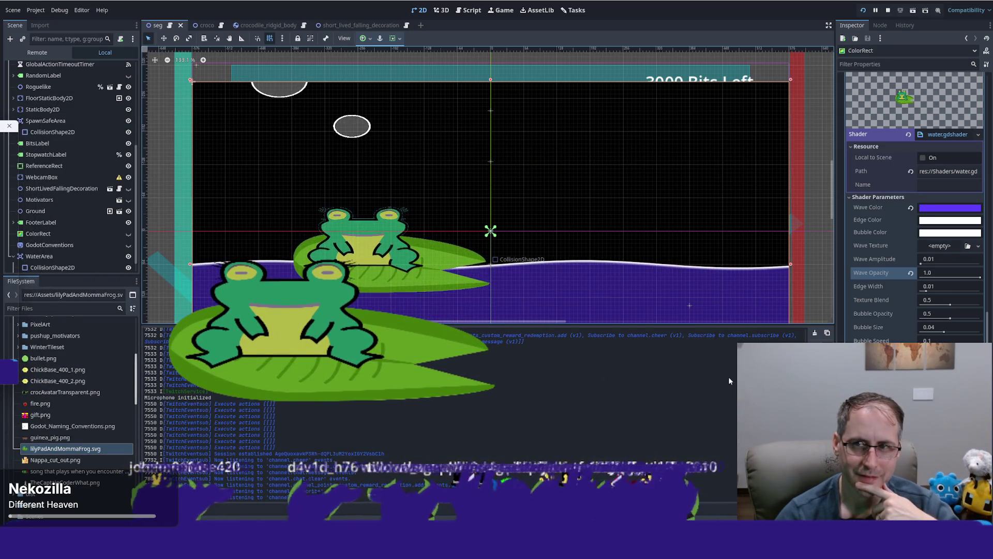
key("alt+s")
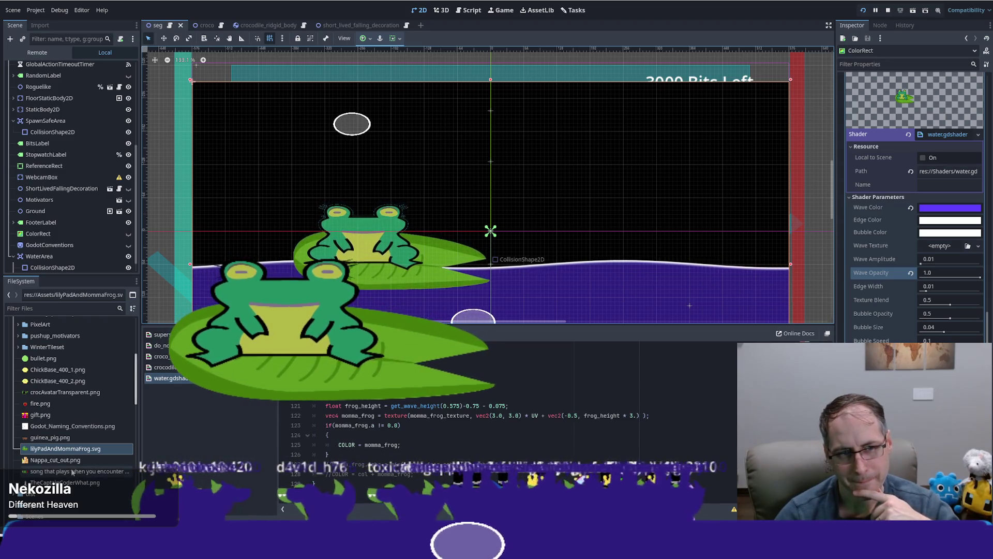
Select WaterArea and start a new Canvas Item shader, new_shader.gdshader in Assets
scroll(52, 248, "down", 1)
left_click(49, 242)
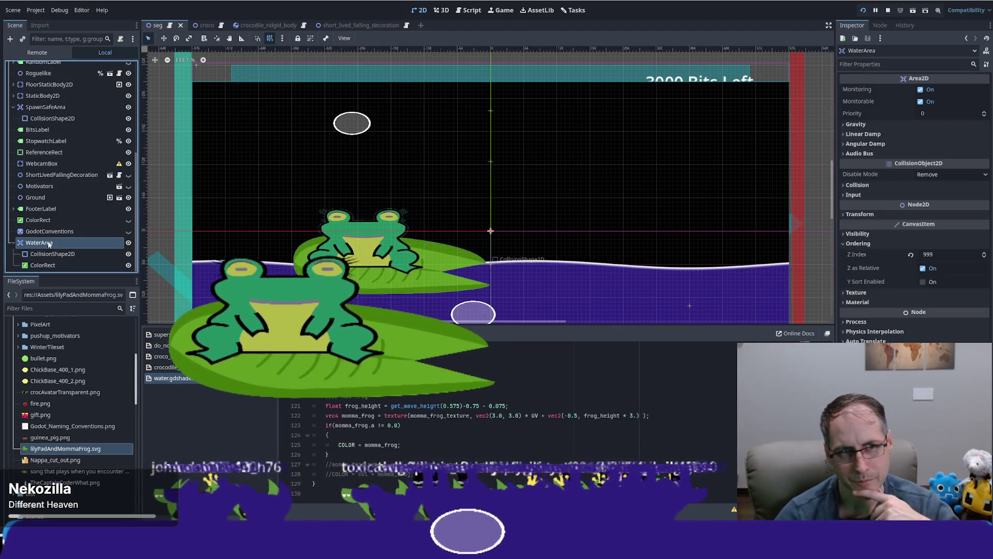
scroll(52, 230, "up", 5)
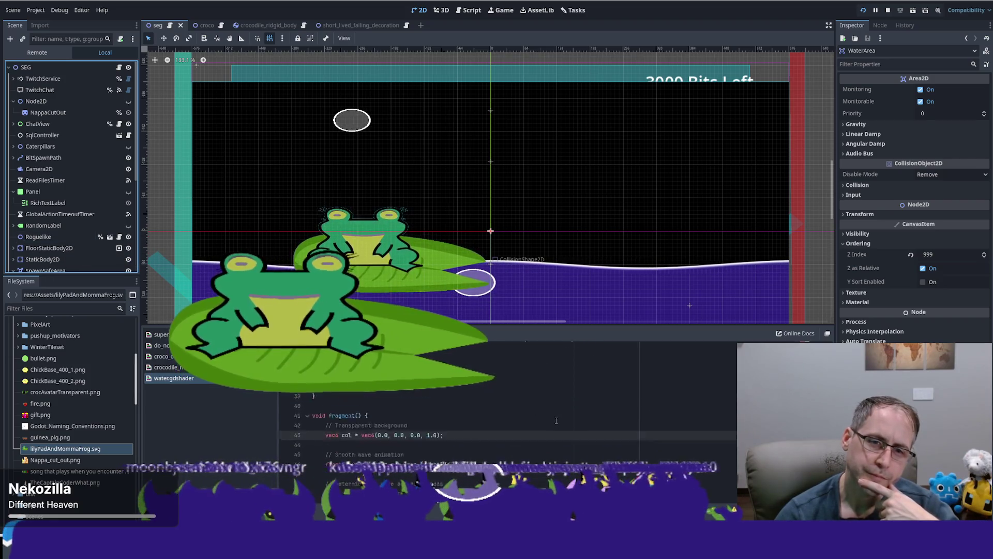
scroll(557, 420, "up", 4)
scroll(465, 414, "up", 3)
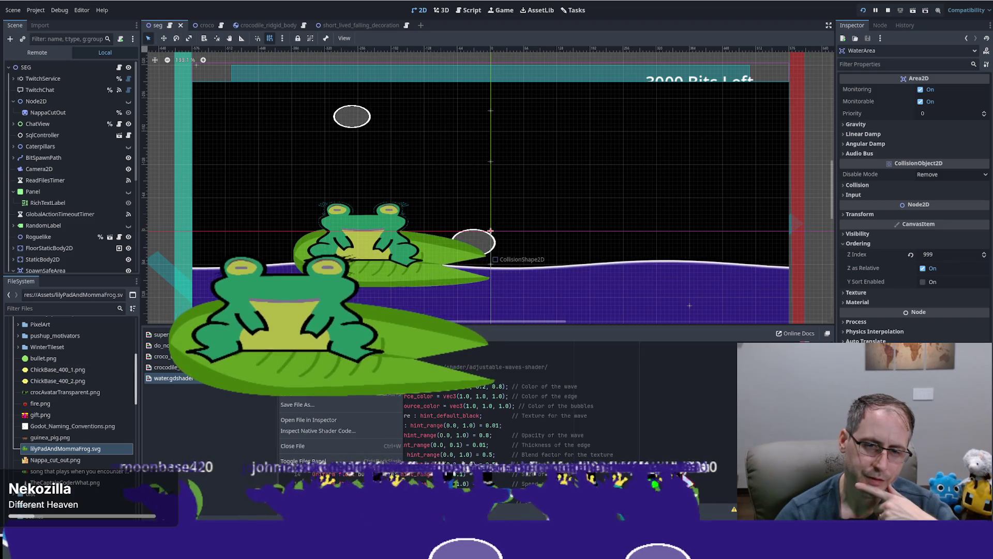
left_click(300, 347)
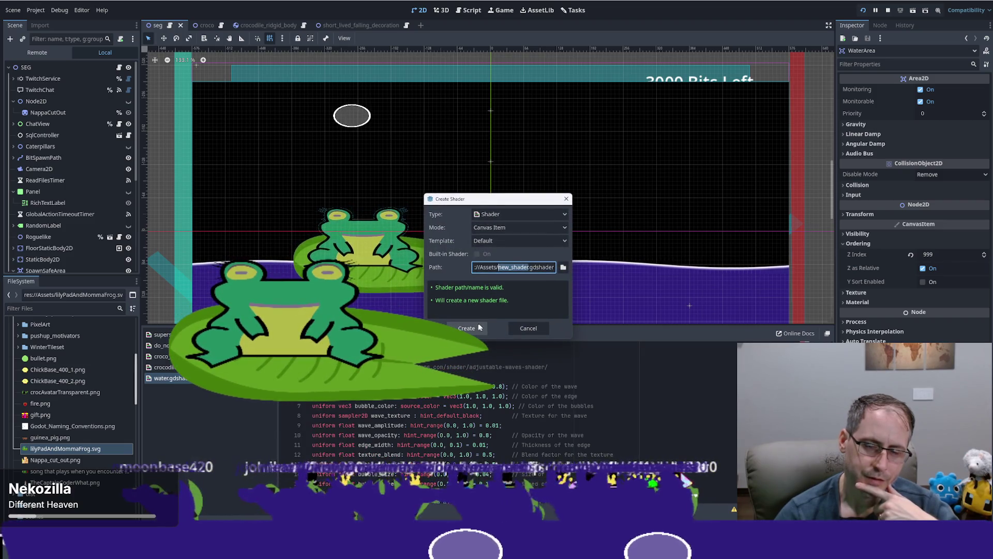
Create the new square.gdshader and start a new line in its fragment function
type("es")
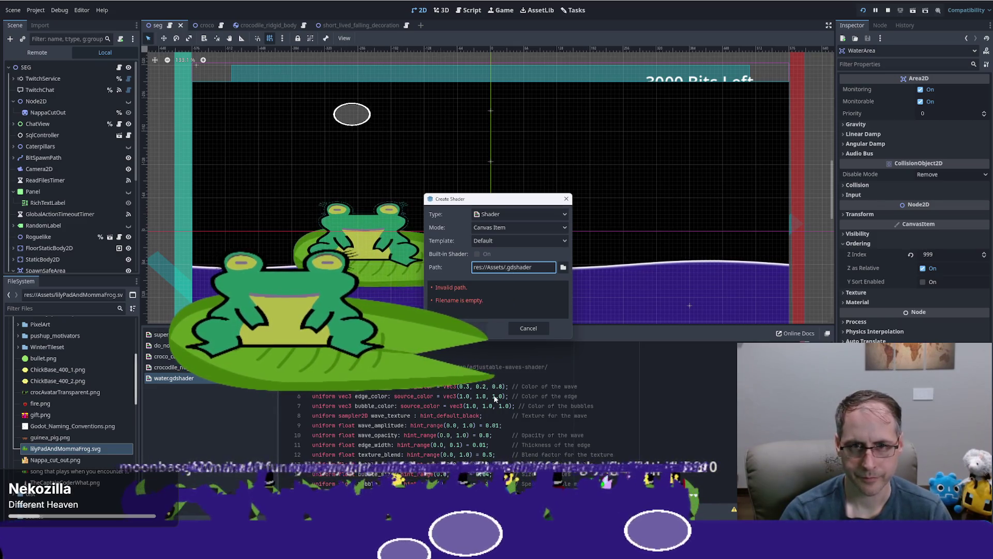
key("Return")
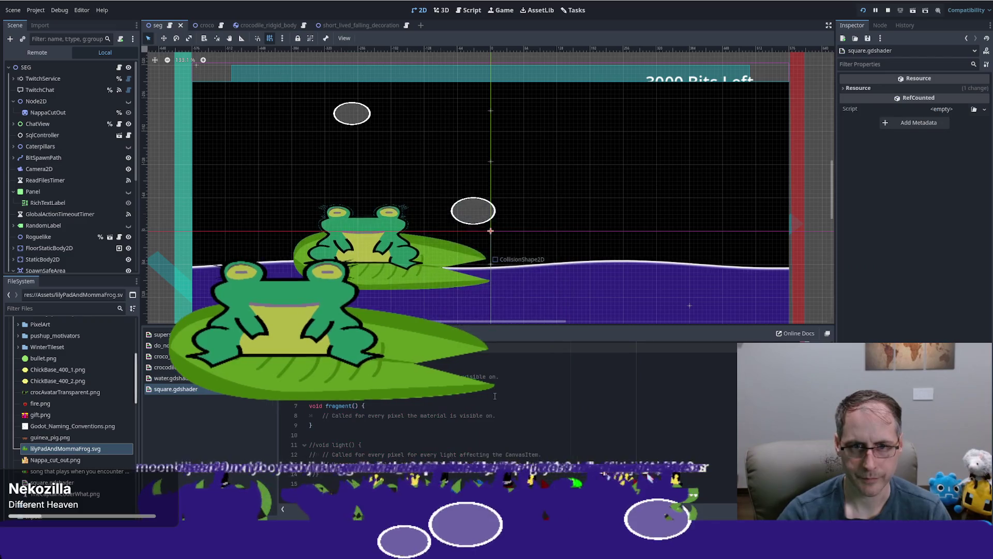
key("Return")
type("c4")
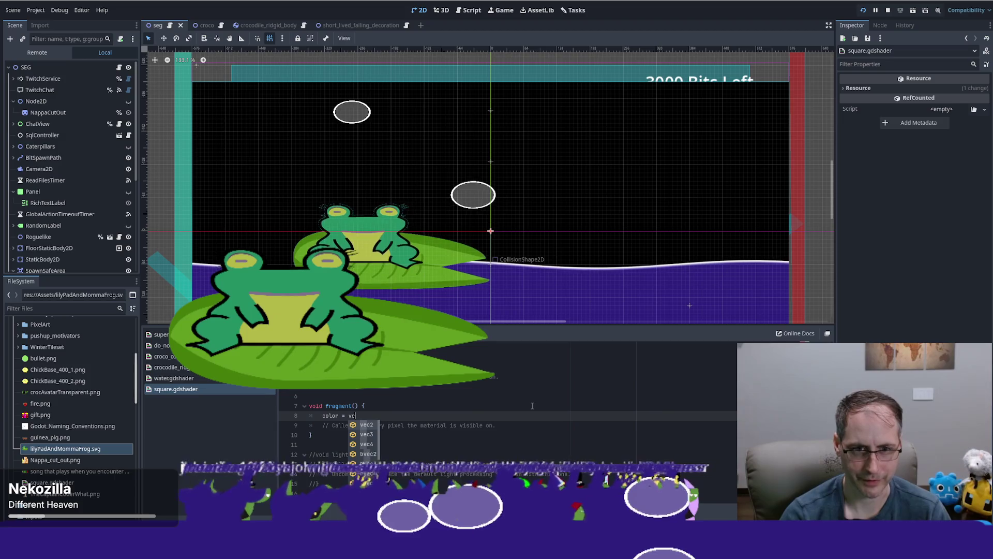
type(".")
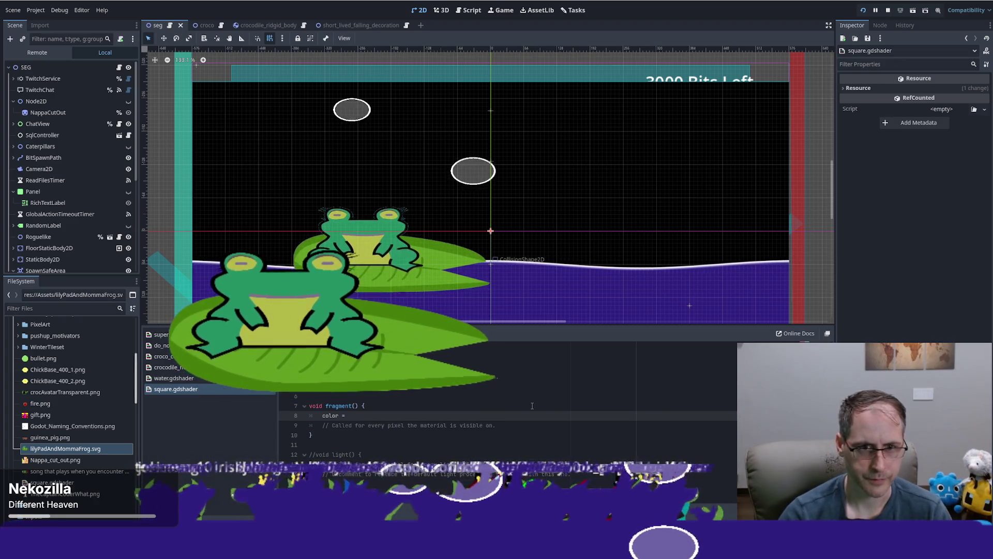
Write COLOR = vec4(1.0, 1.0, 1.0, 1.0) in fragment(), with floats and uppercase COLOR, and save
key("ctrl+shift+comma")
scroll(391, 425, "down", 8)
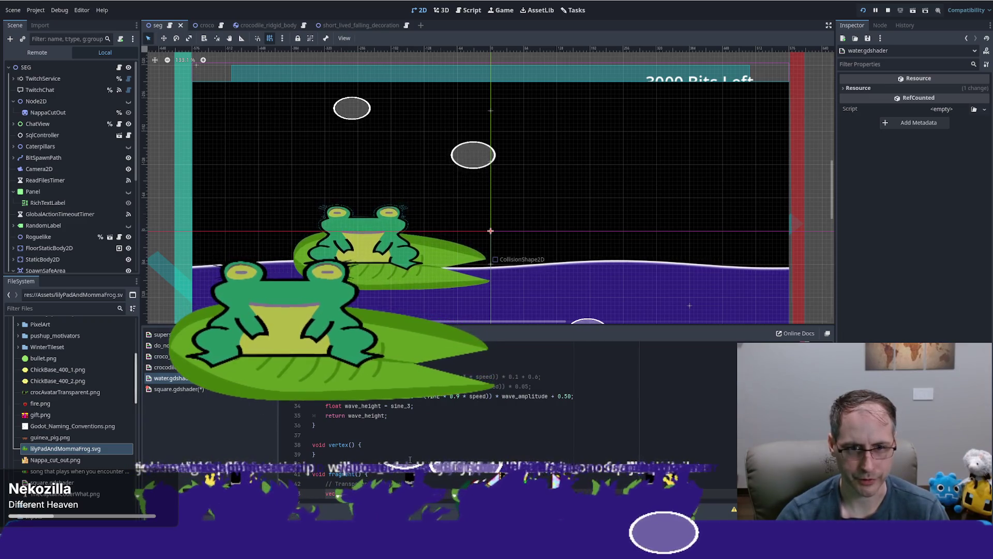
key("ctrl+shift+period")
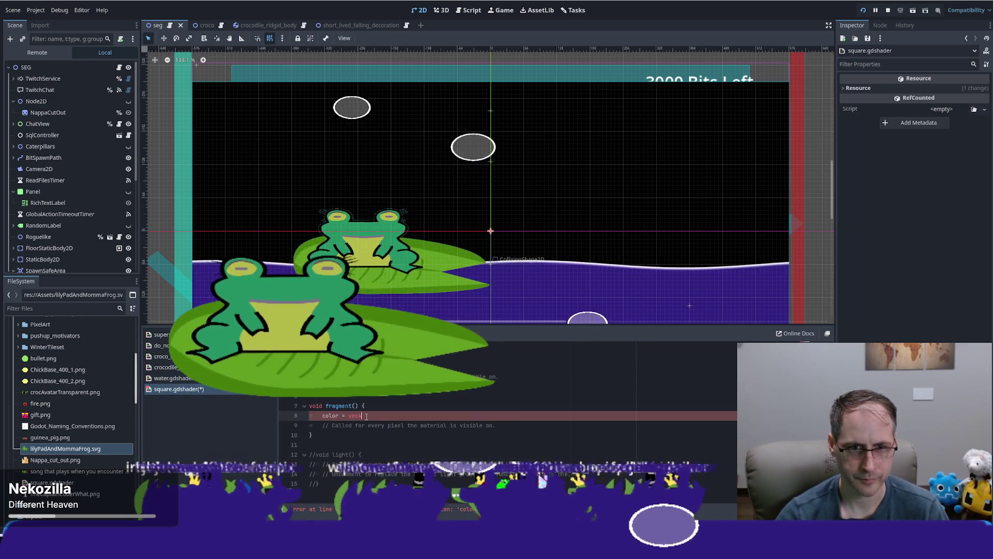
type("(1,1,1,1")
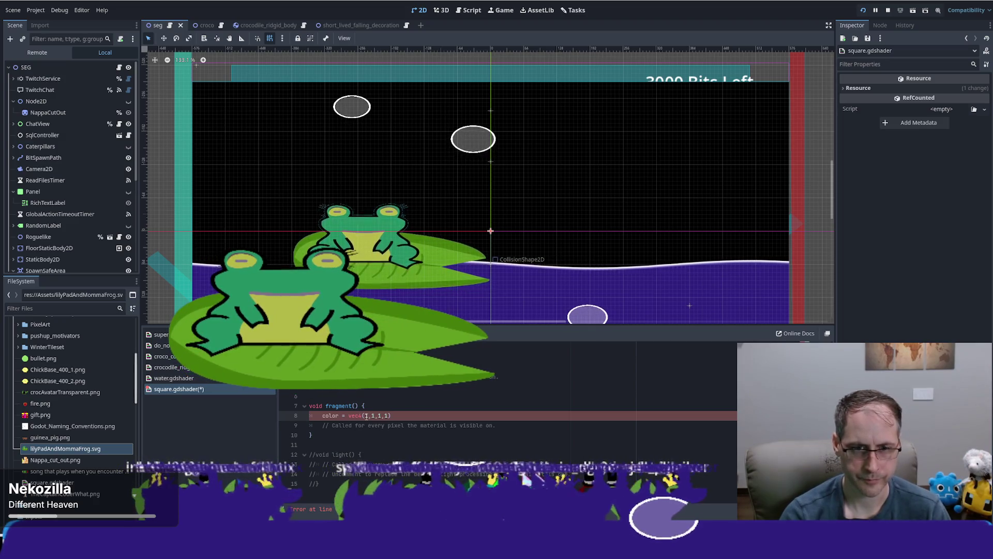
key("BackSpace")
key("BackSpace")
key("BackSpace")
type(".0, 1.0")
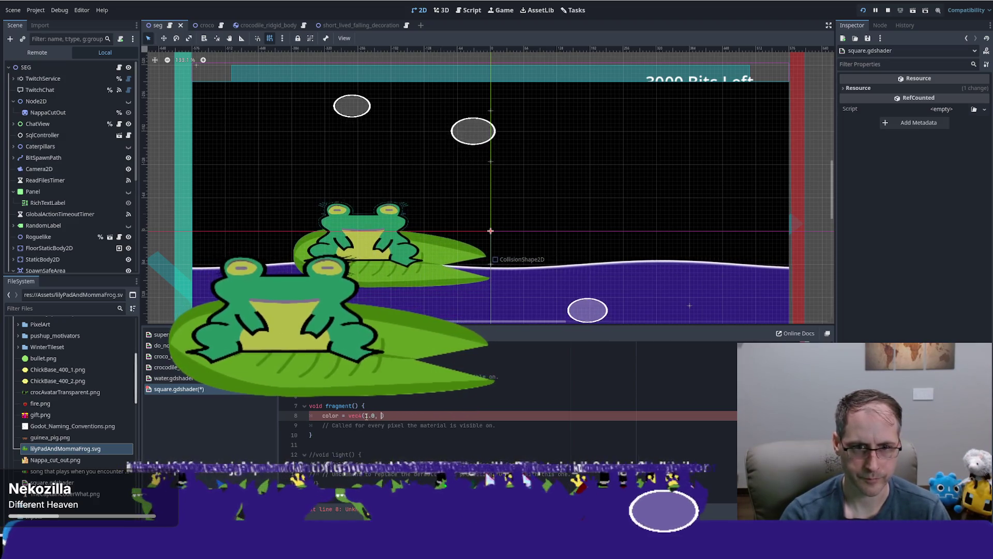
type(", 1.0 ")
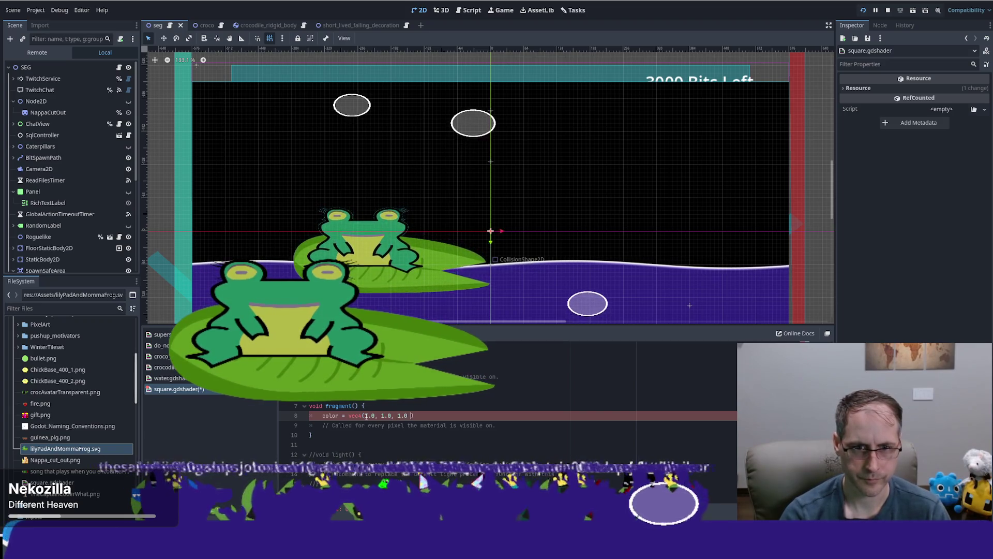
type(", 1.0")
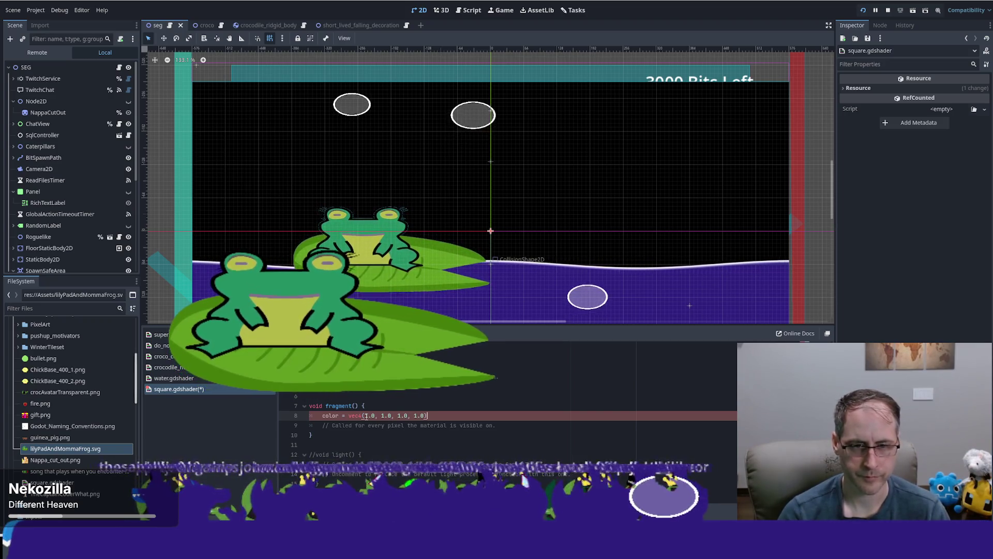
key("ctrl+s")
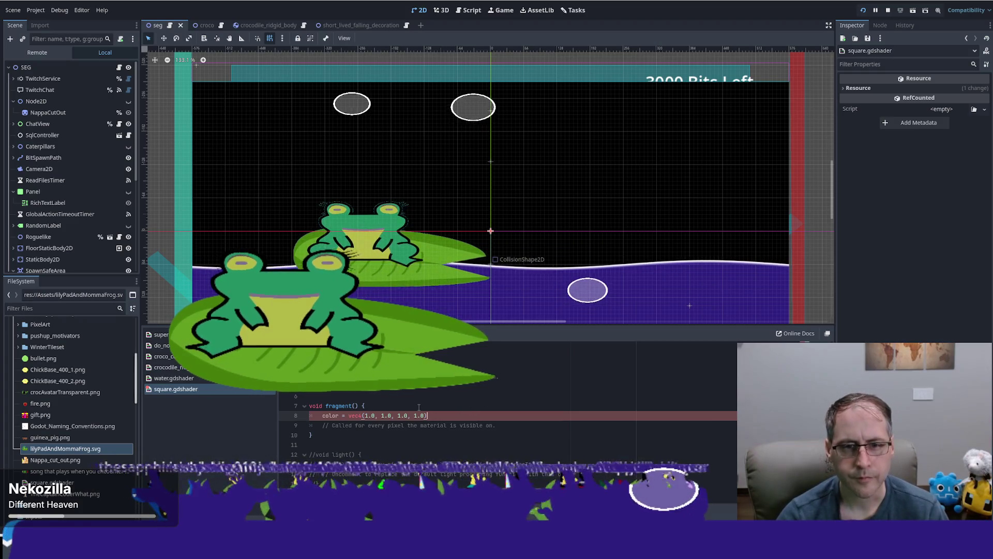
double_click(330, 415)
type("COLOR")
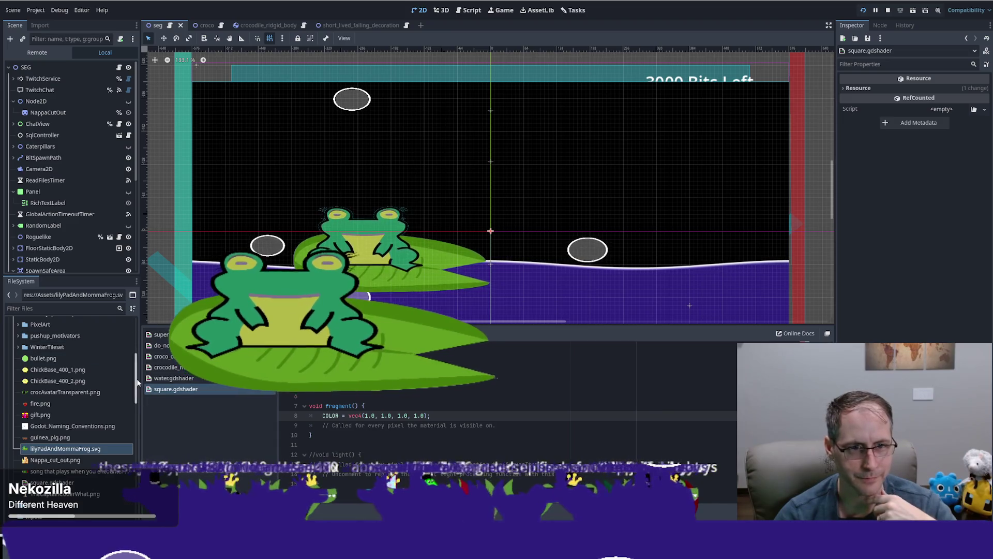
Select WaterArea, expand its Material settings, then select its child ColorRect carrying the water shader
scroll(132, 472, "down", 10)
scroll(132, 473, "down", 10)
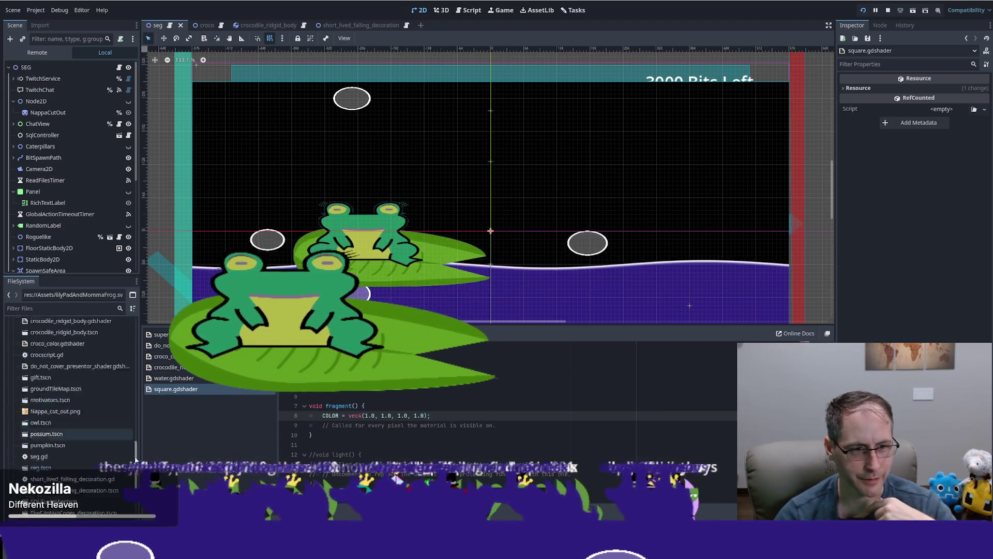
scroll(74, 247, "down", 5)
left_click(74, 244)
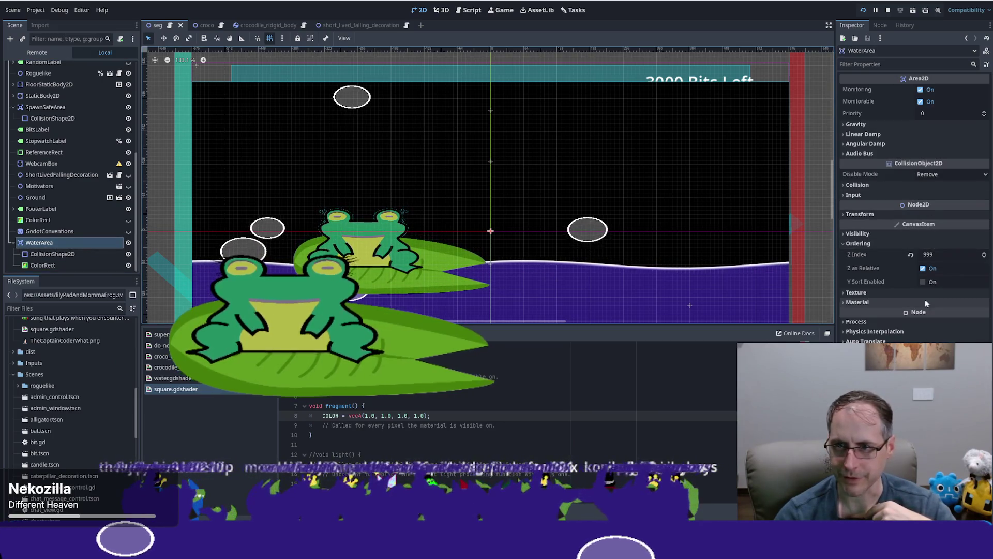
left_click(879, 302)
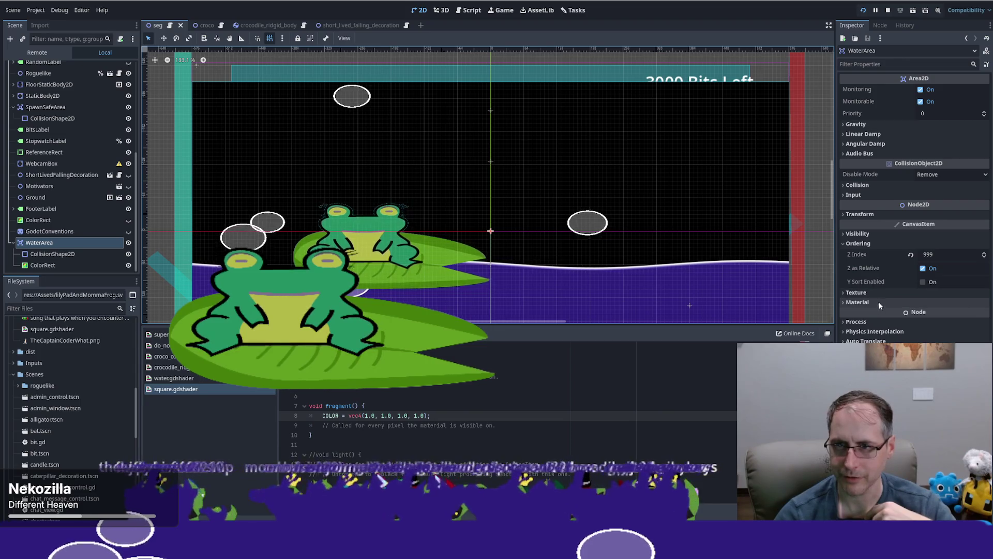
left_click(42, 265)
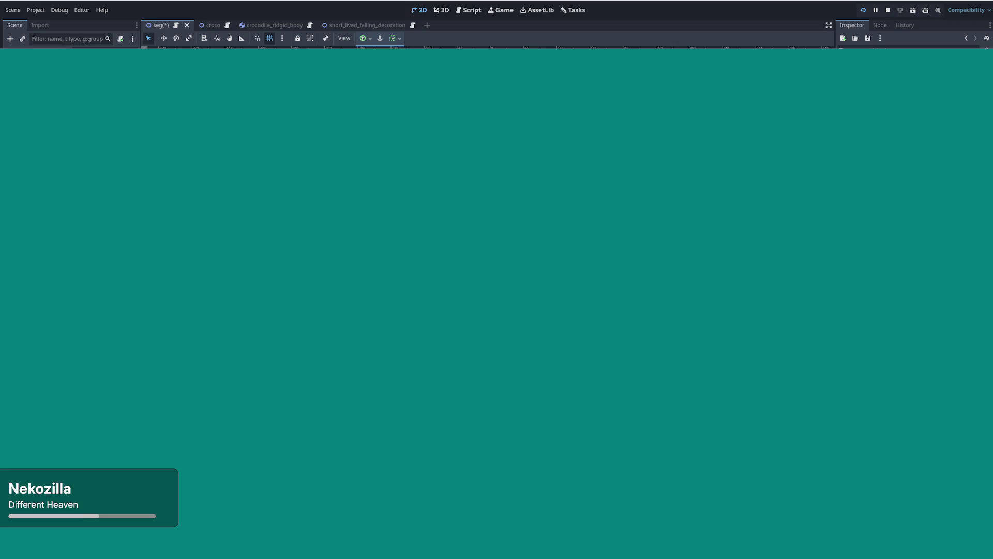
Save the seg scene with Ctrl+S
key("ctrl+s")
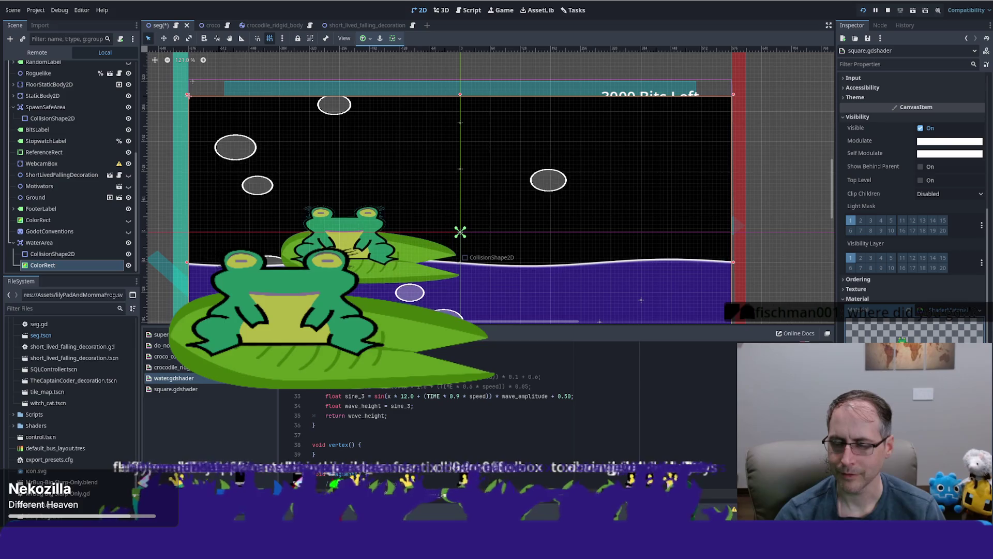
Scroll through the Shader Parameters, from Wave Color to Speed, and the water shader code
scroll(913, 233, "down", 5)
scroll(913, 207, "down", 6)
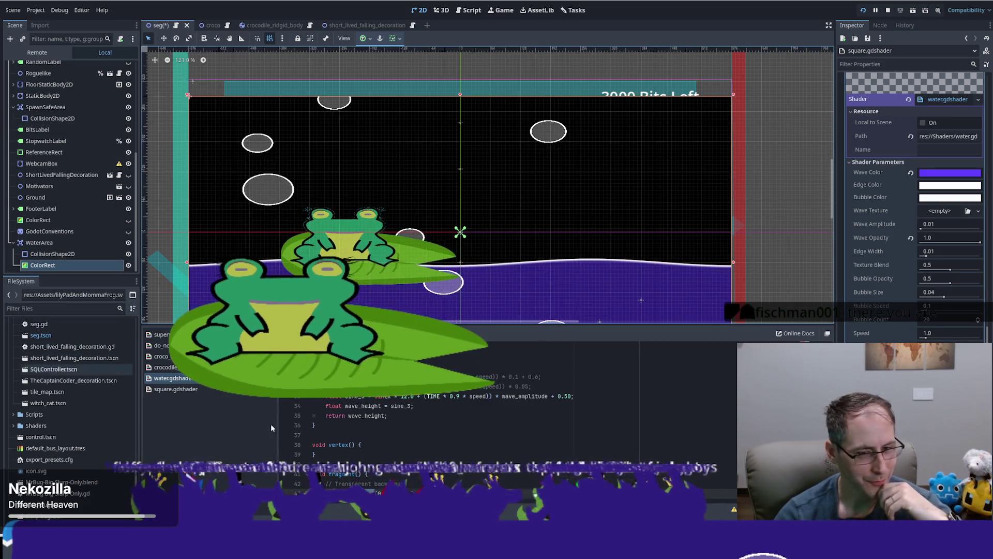
scroll(466, 414, "down", 1)
scroll(465, 413, "down", 7)
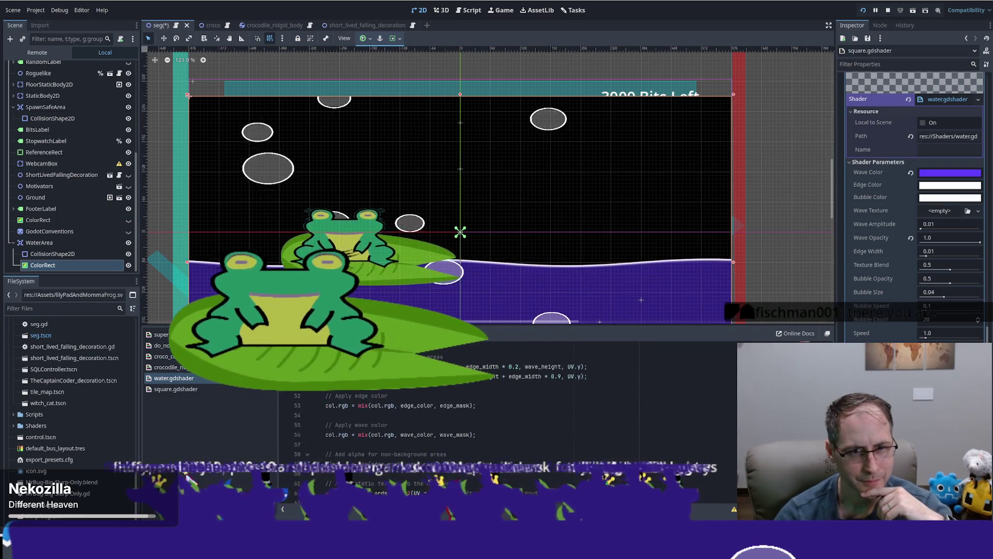
scroll(466, 414, "down", 7)
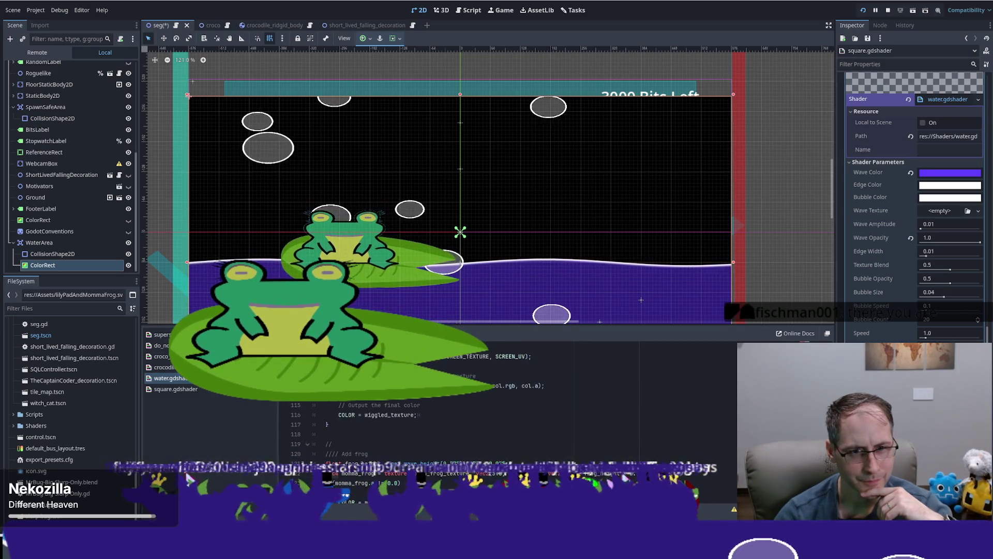
scroll(465, 414, "up", 15)
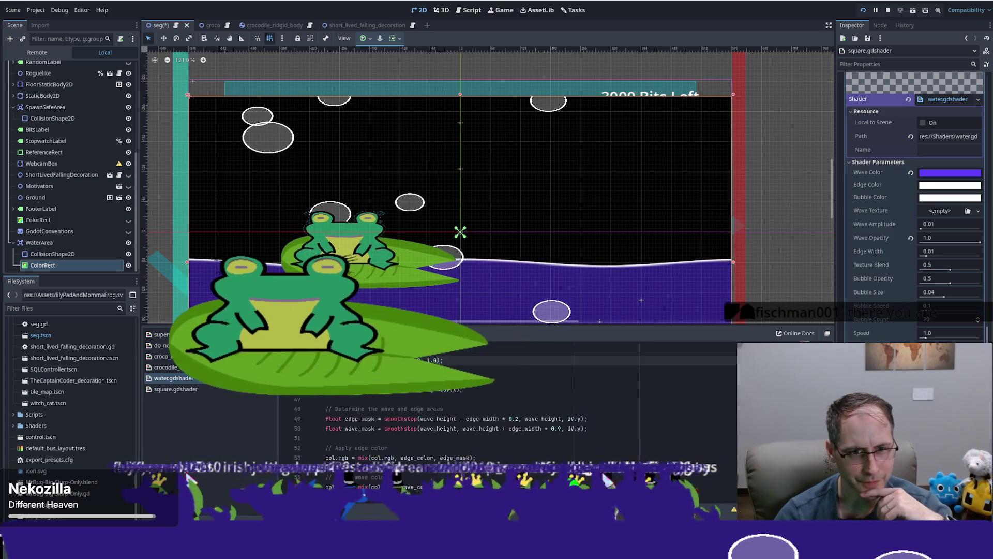
scroll(466, 414, "down", 20)
scroll(465, 414, "up", 20)
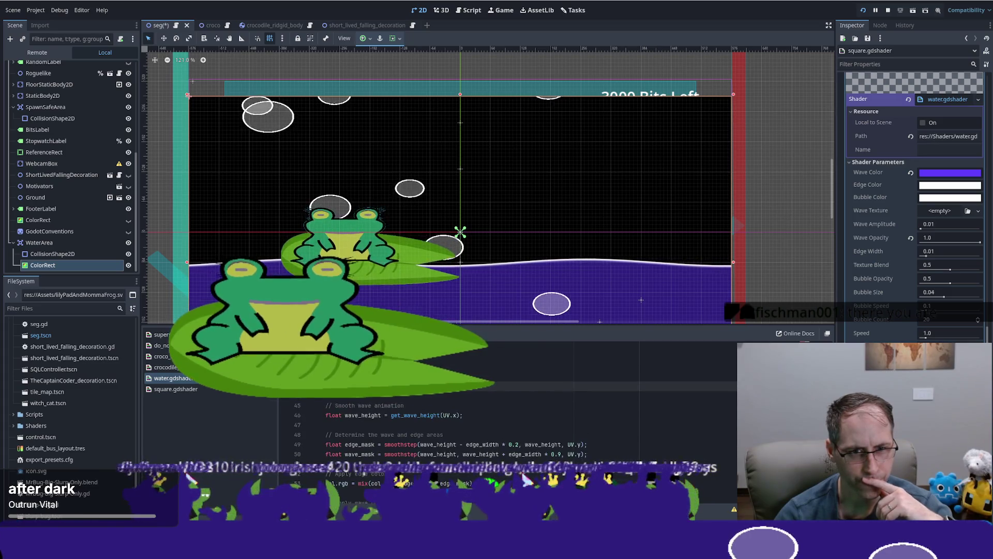
scroll(569, 409, "up", 6)
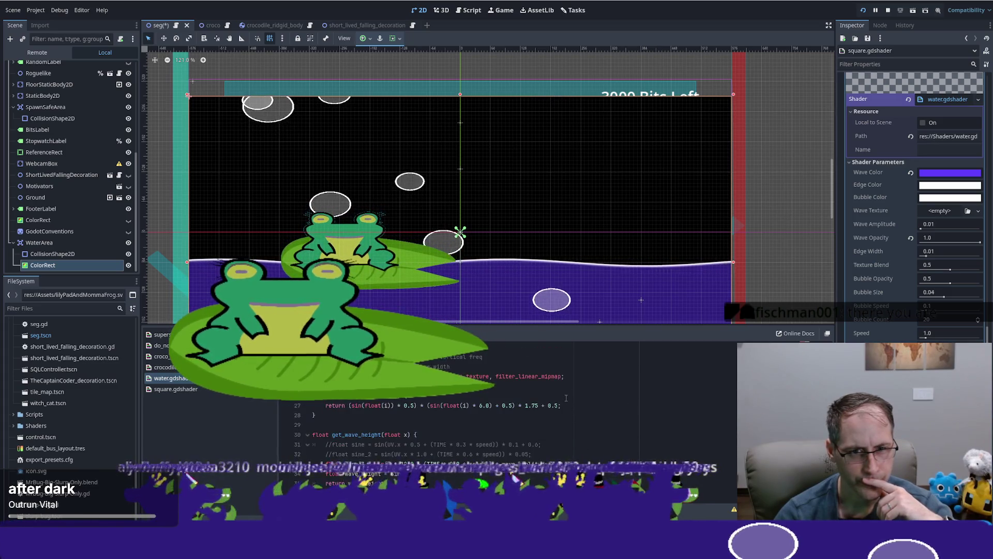
scroll(591, 396, "up", 2)
Select SCREEN_TEXTURE in water.gdshader and review the surrounding bubble and wave code
double_click(395, 434)
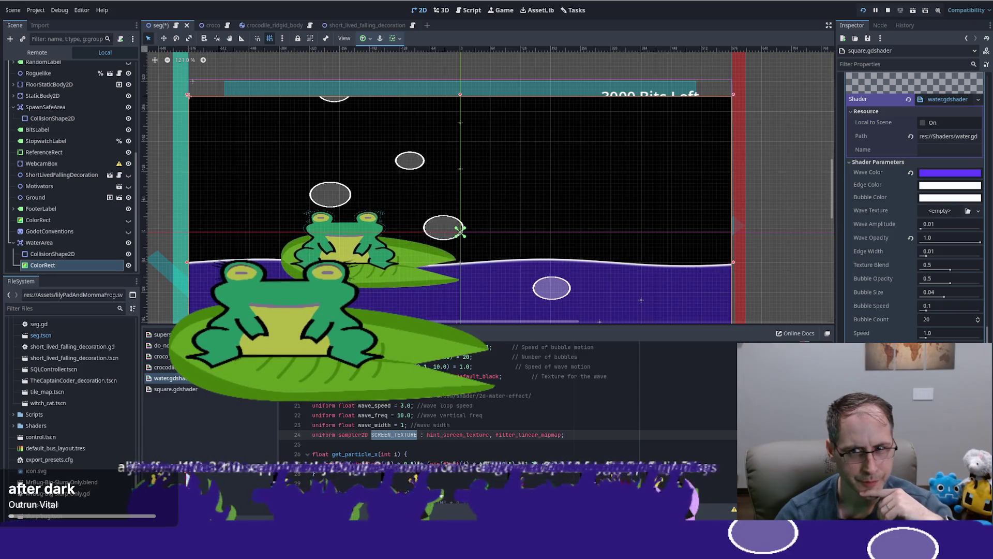
scroll(518, 408, "down", 9)
scroll(518, 409, "down", 6)
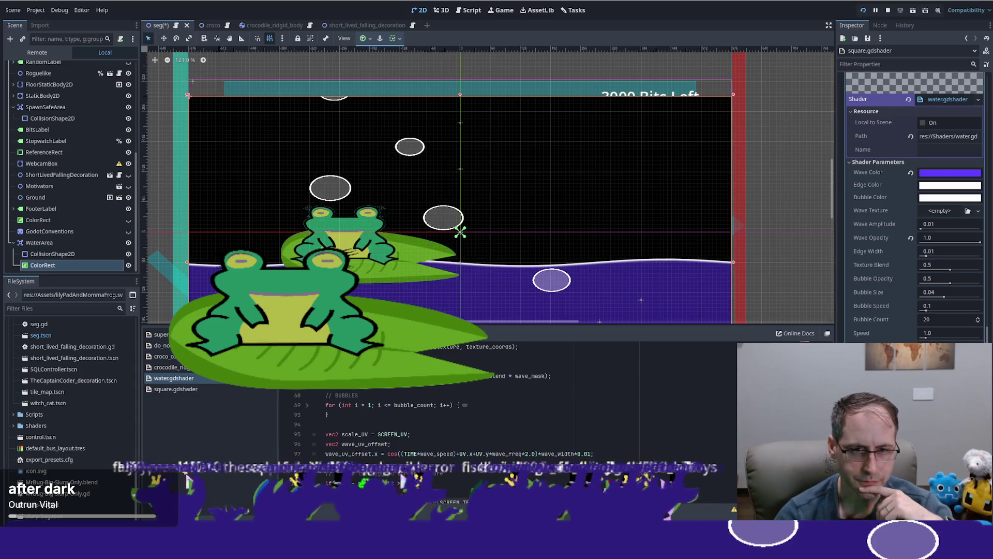
scroll(518, 408, "up", 3)
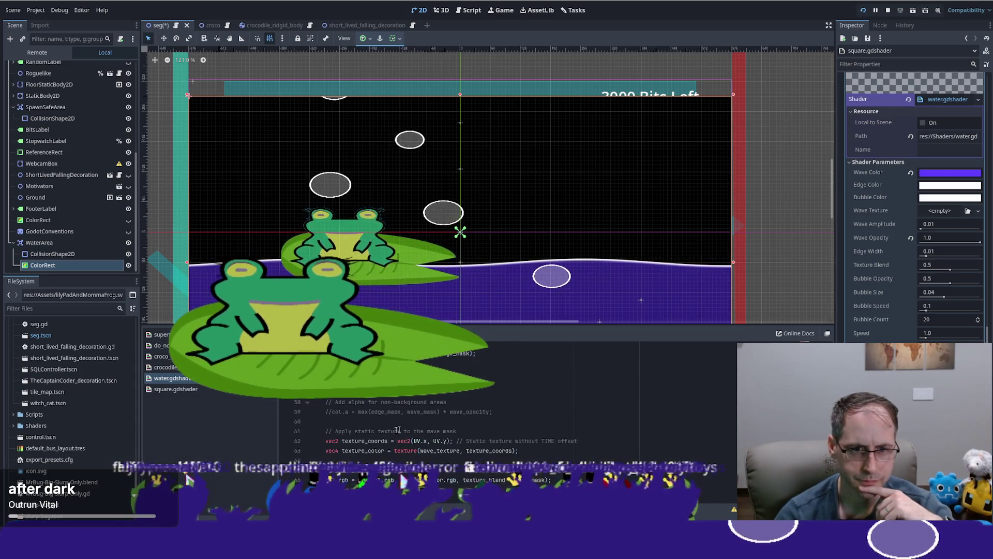
left_click(331, 412)
key("ctrl+k")
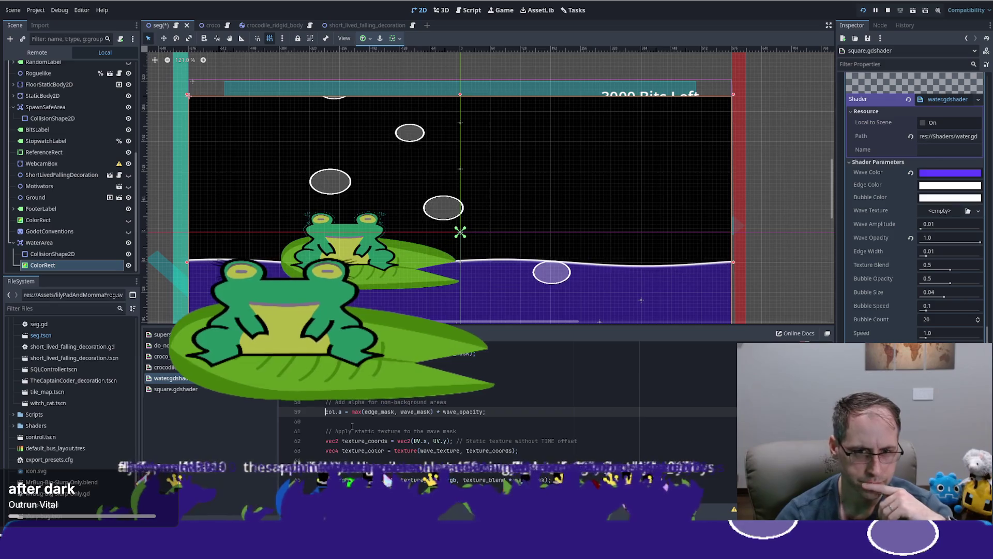
left_click(538, 418)
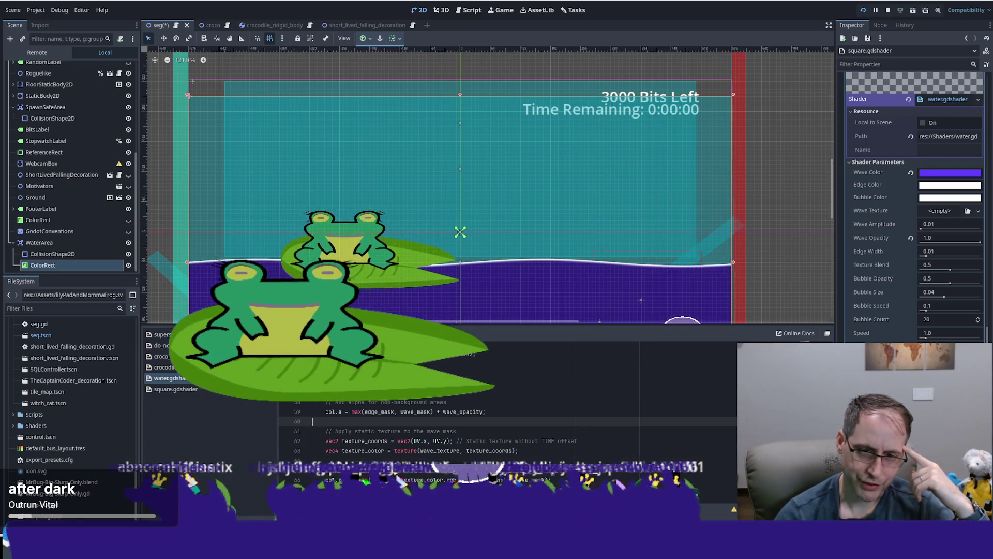
double_click(463, 411)
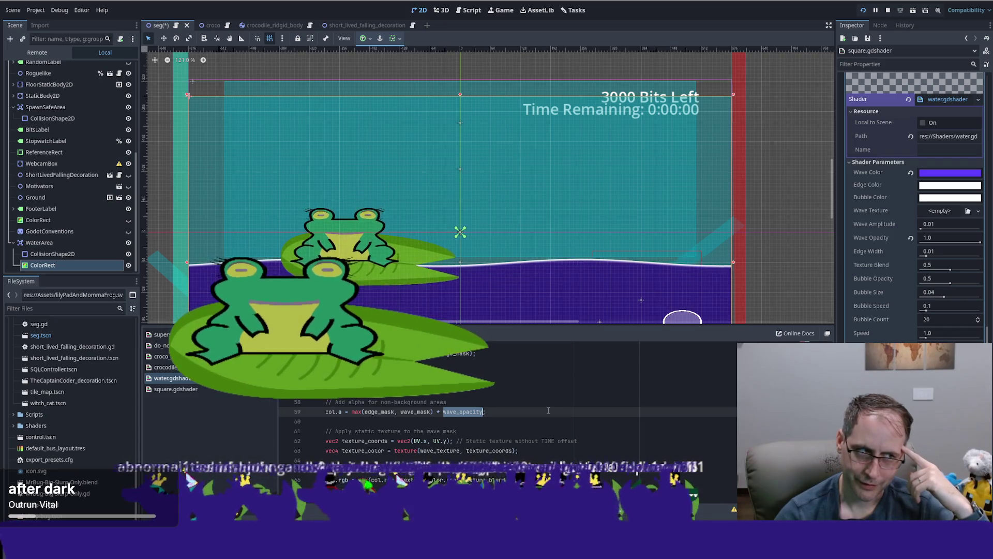
scroll(542, 407, "down", 1)
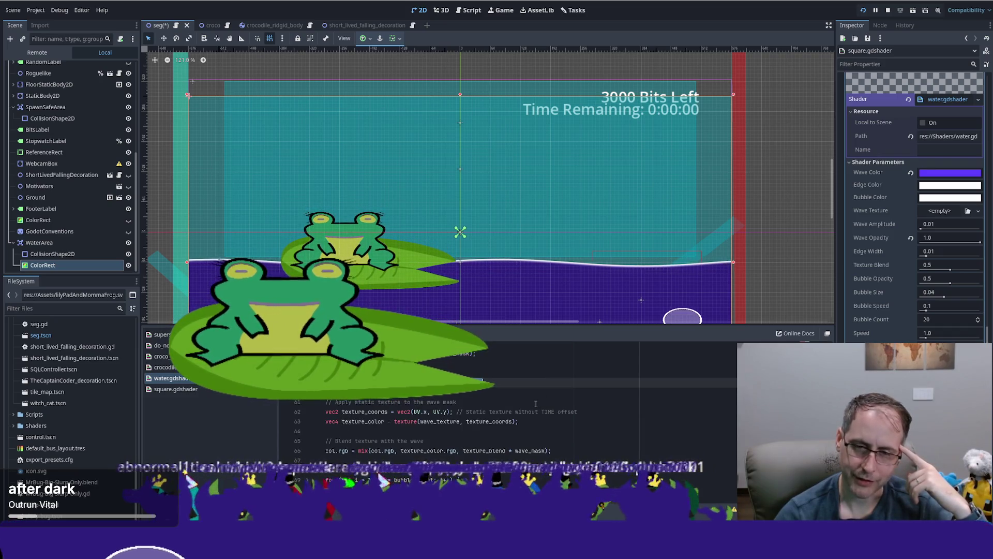
scroll(535, 403, "down", 1)
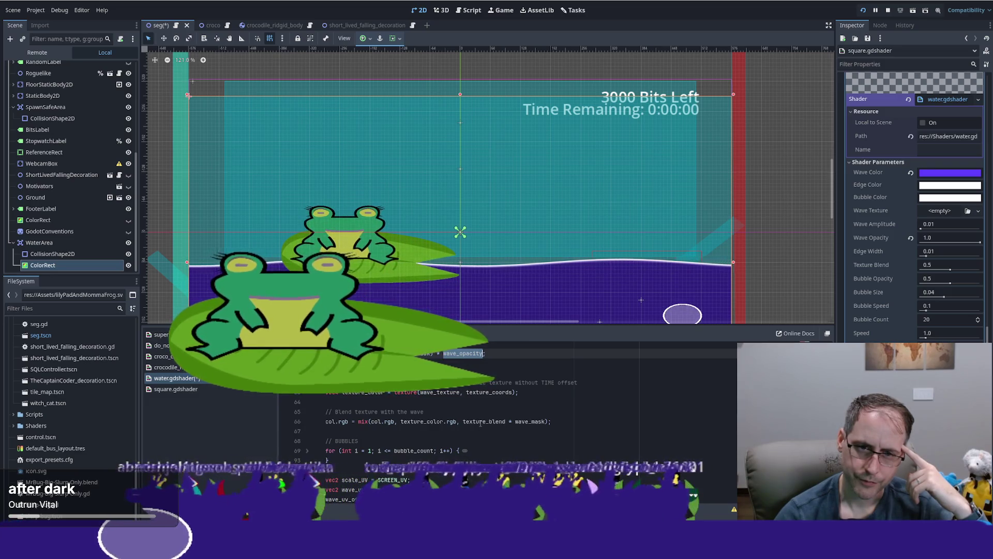
scroll(632, 418, "down", 10)
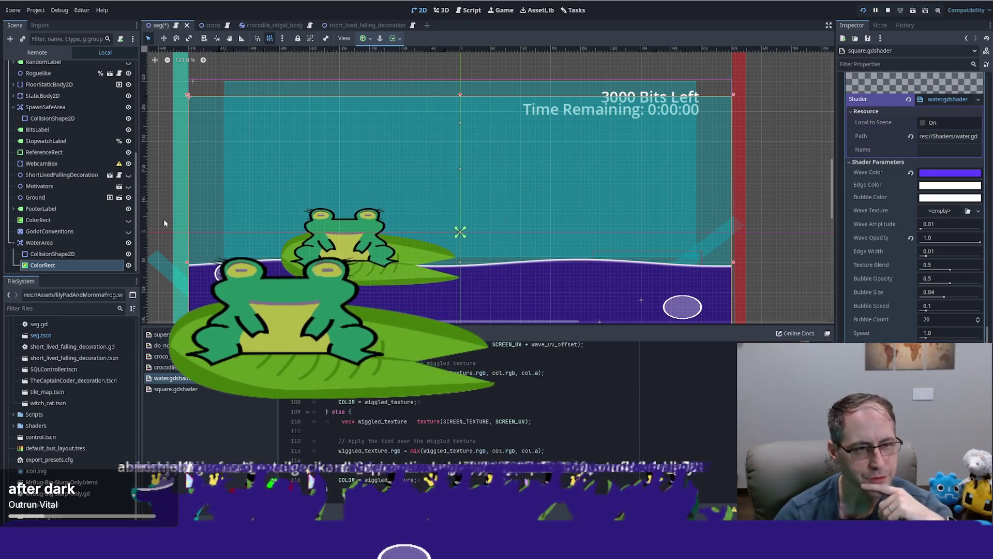
left_click(41, 243)
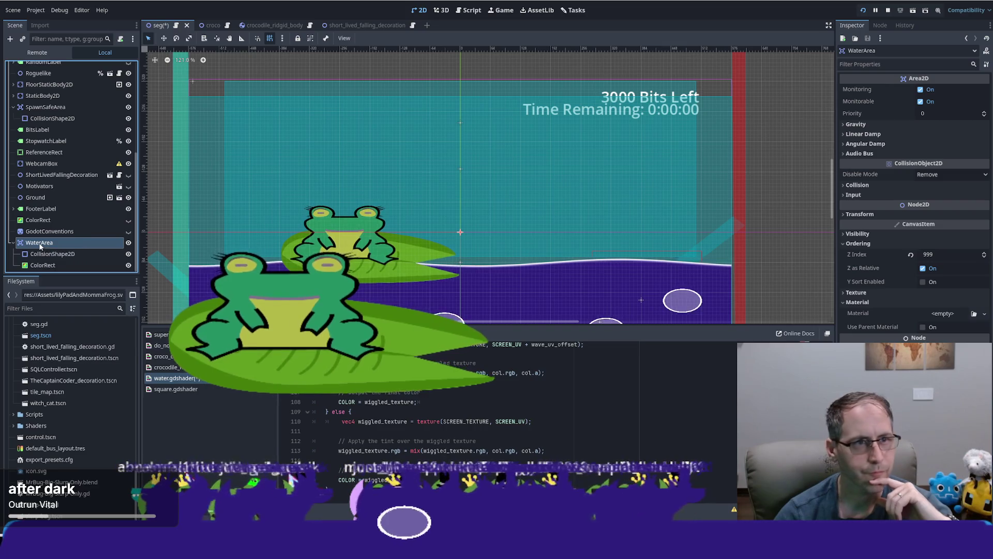
Drag WaterArea up to sit just below RandomLabel, above Roguelike, and save the scene
left_click_drag(60, 102, 60, 101)
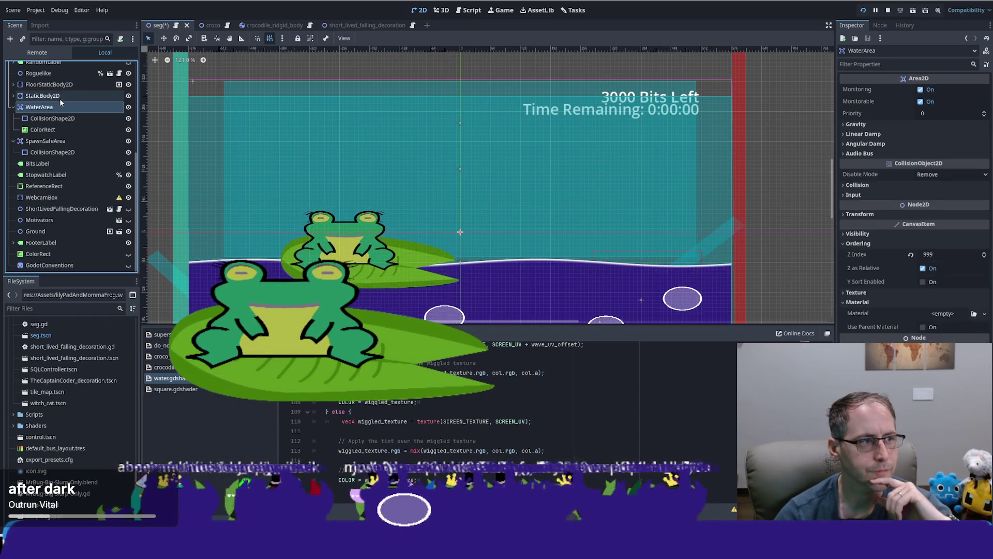
scroll(98, 197, "up", 3)
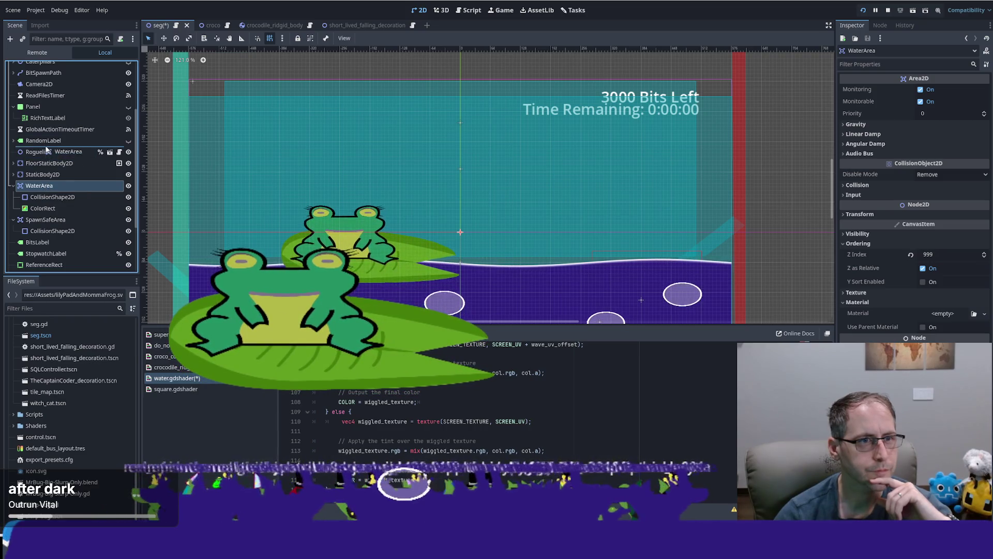
left_click_drag(47, 150, 47, 149)
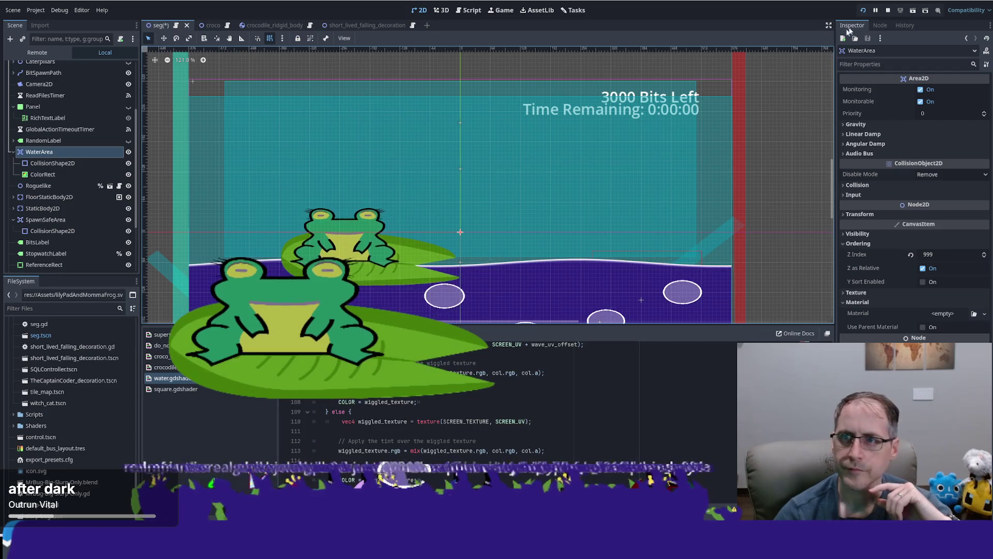
key("ctrl+s")
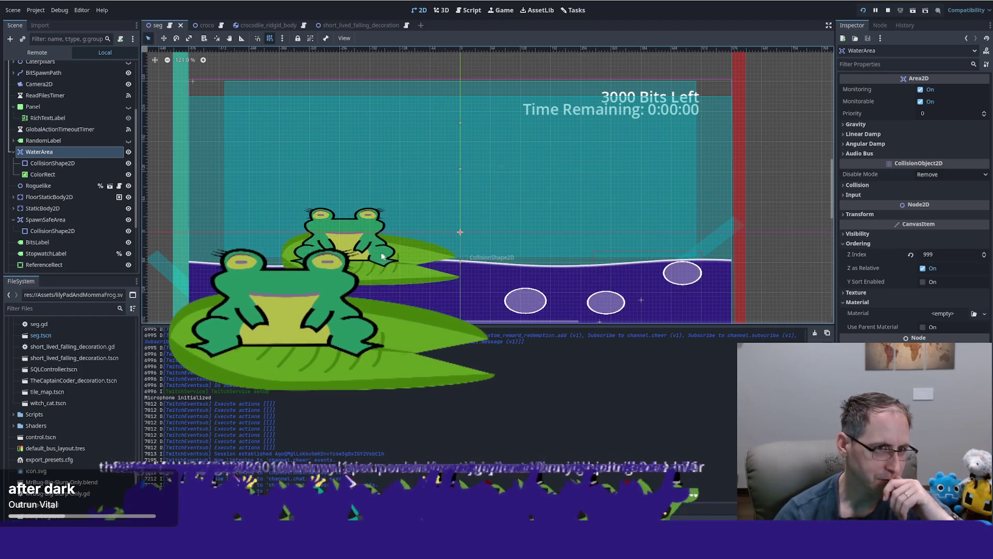
Turn off WaterArea's visibility eye to hide the purple water and bubbles
left_click(128, 153)
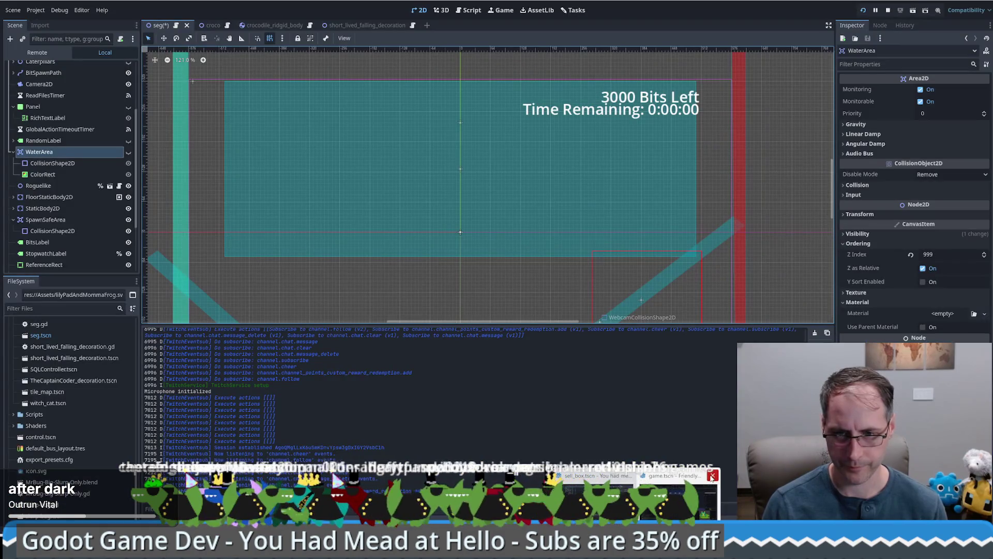
Switch to the mead game project, run it, and start a new game
left_click(712, 476)
left_click(636, 484)
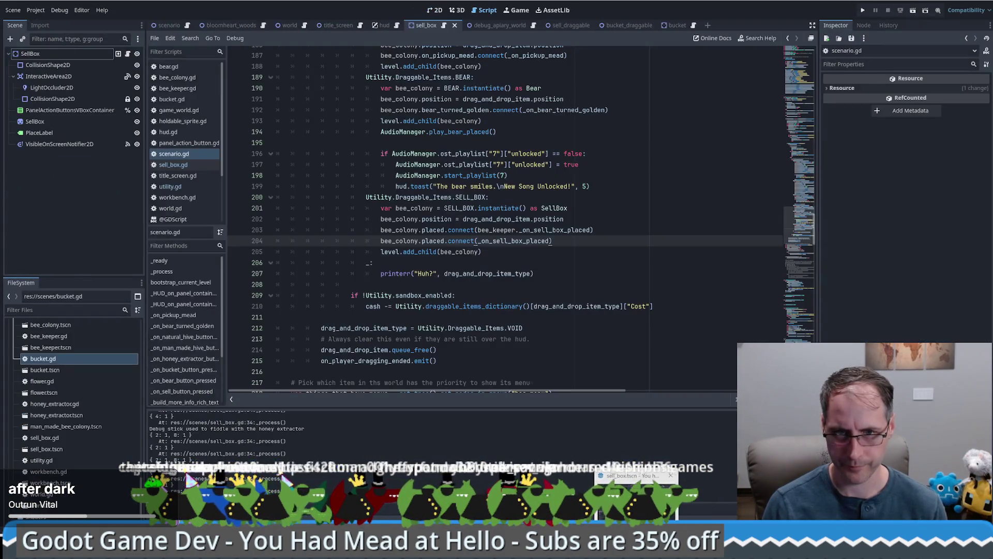
left_click(862, 10)
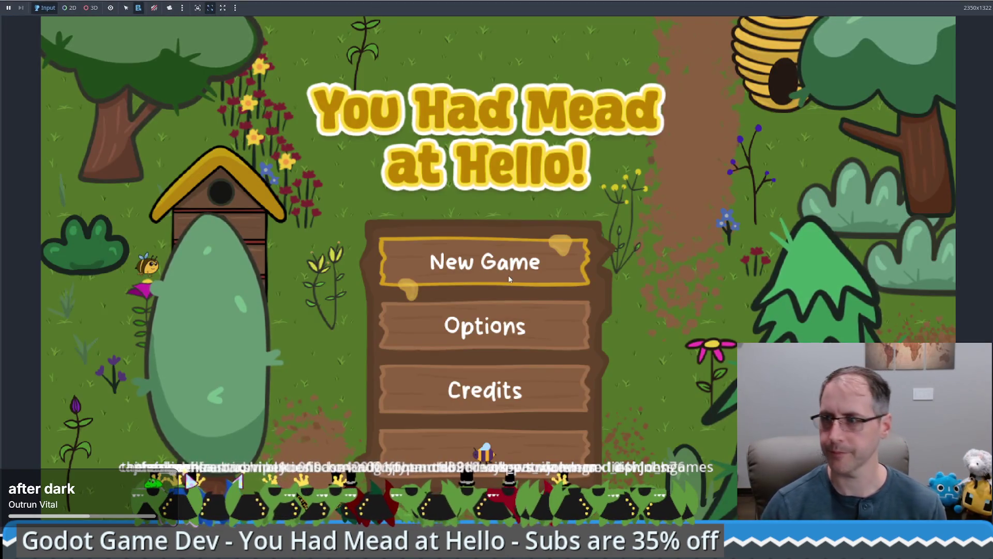
left_click(526, 271)
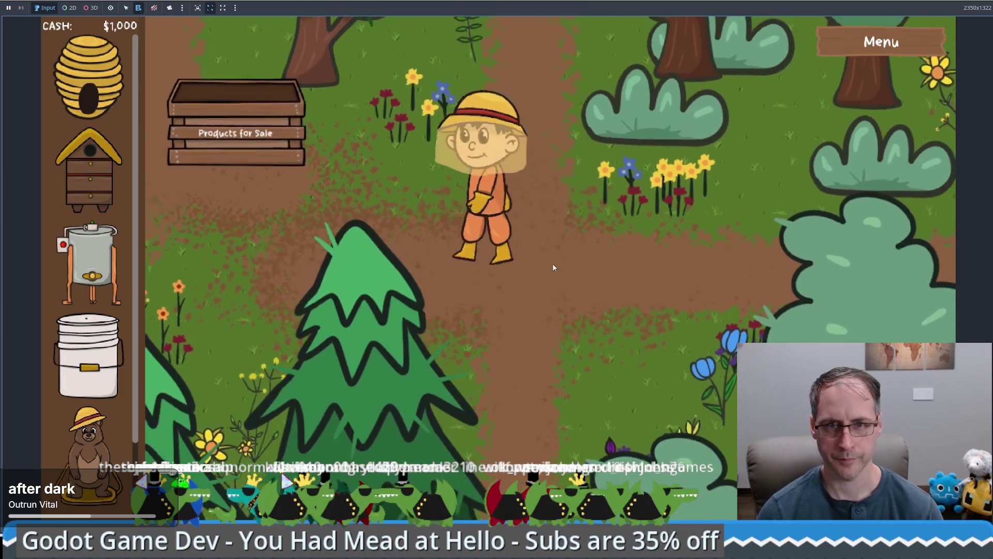
Place a second Products for Sale crate and a Food Grade Bucket, then take and sell the mead
scroll(88, 362, "down", 2)
mouse_move(87, 466)
left_mouse_down()
mouse_move(717, 333)
mouse_move(645, 313)
left_mouse_up()
mouse_move(88, 264)
left_mouse_down()
mouse_move(548, 78)
mouse_move(561, 99)
left_mouse_up()
left_click(561, 98)
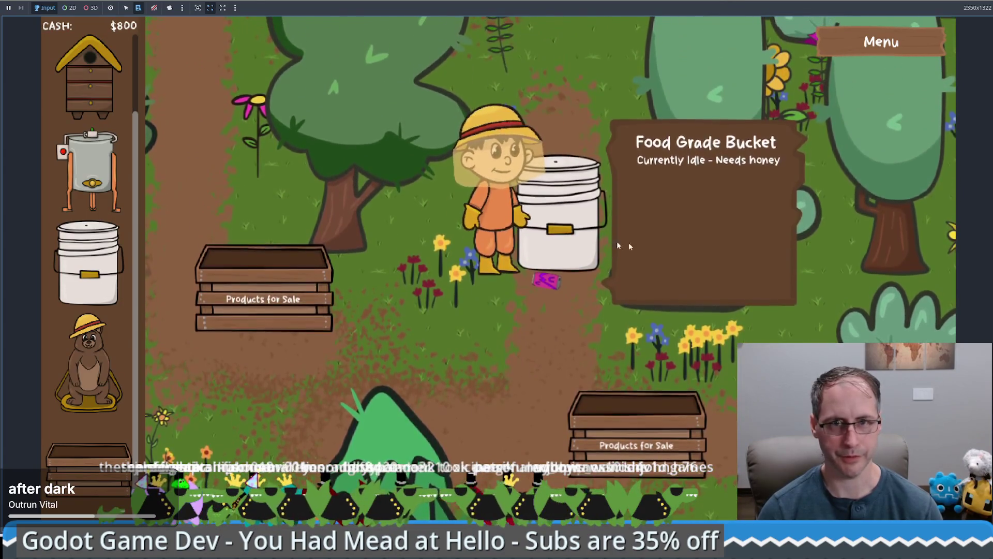
left_click(706, 306)
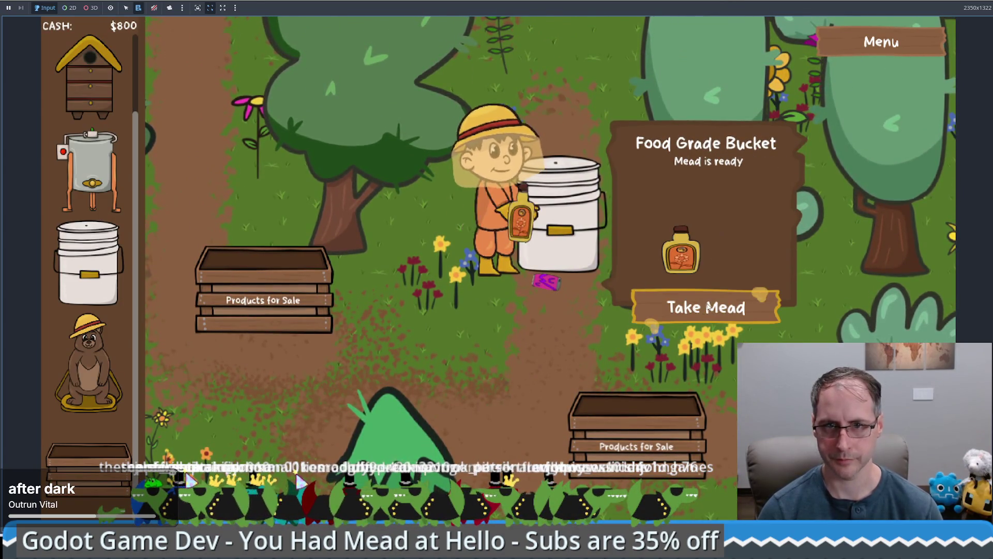
left_click(636, 394)
left_click(608, 326)
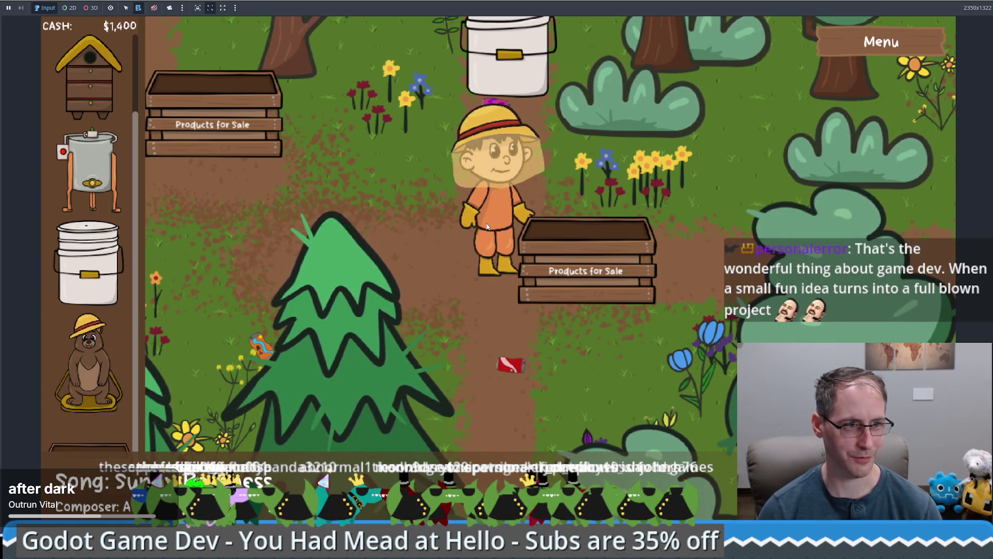
Walk the farmer up-left to collect the magenta item, then down behind the bush
key("w+a")
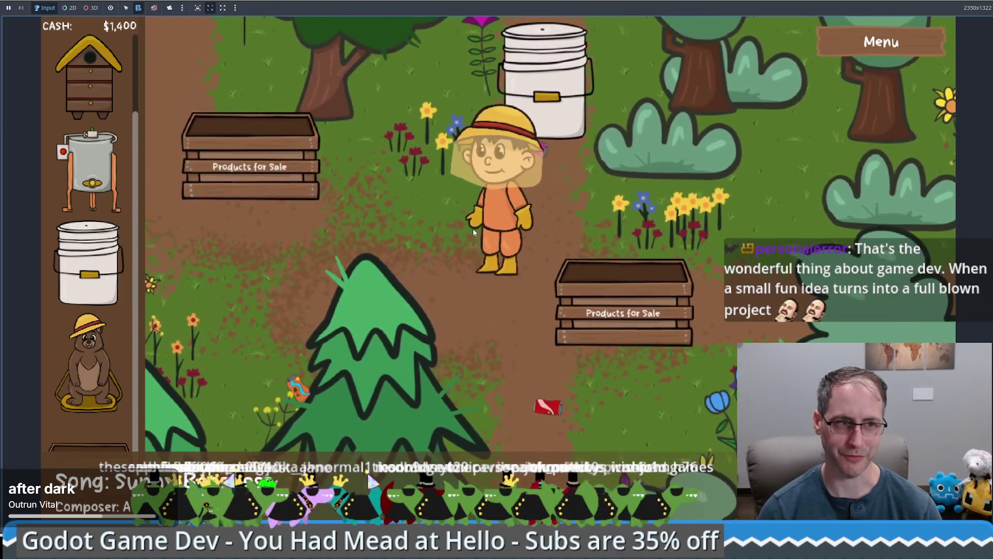
key("w+a")
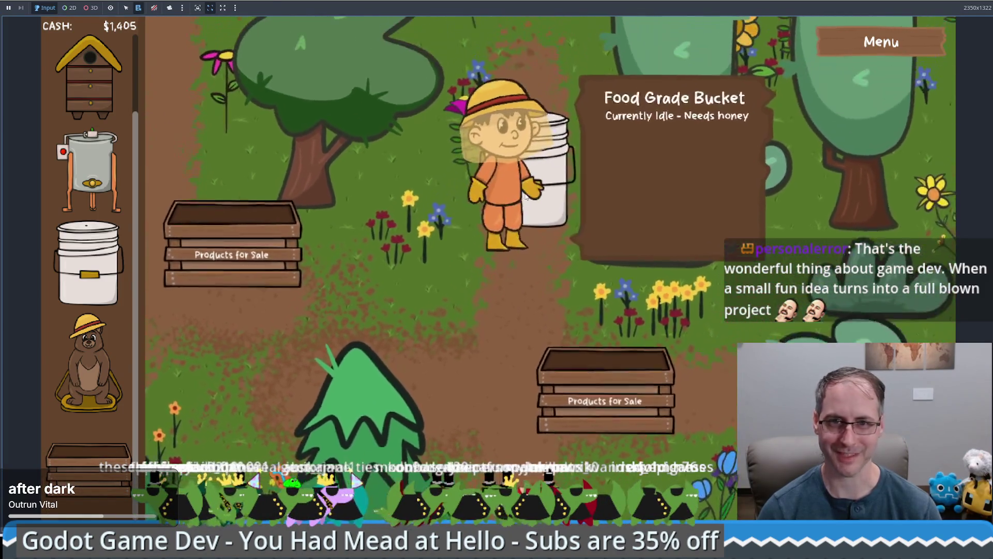
key("w+a")
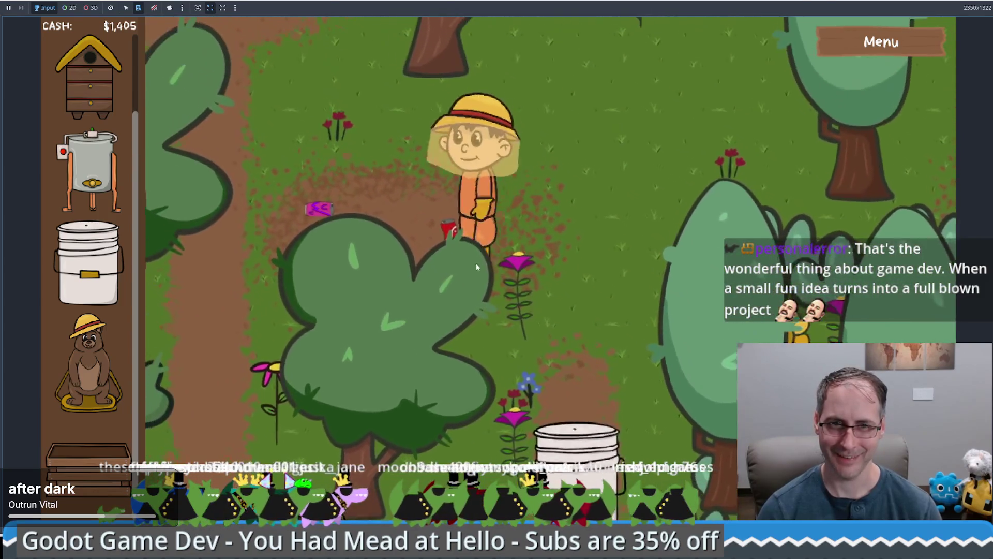
key("w+a")
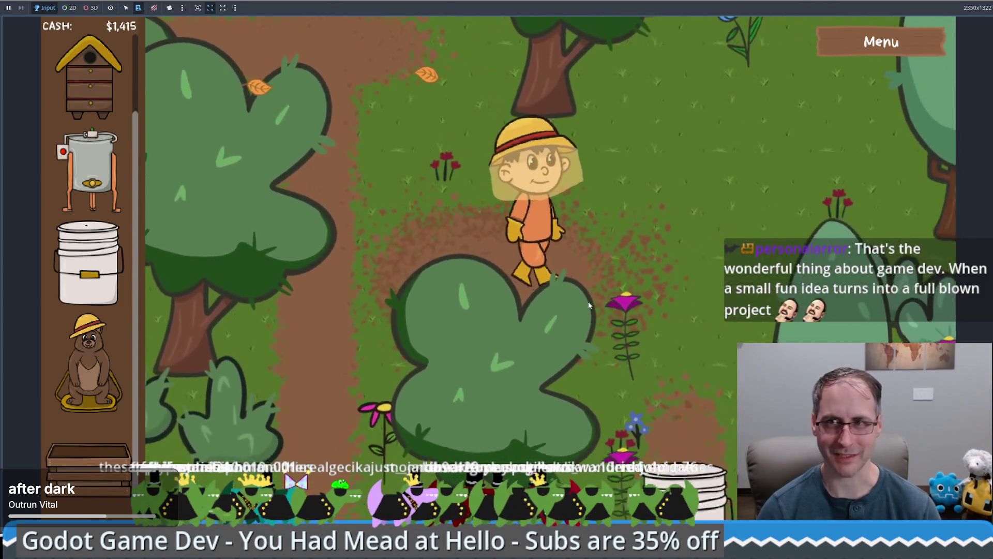
key("s")
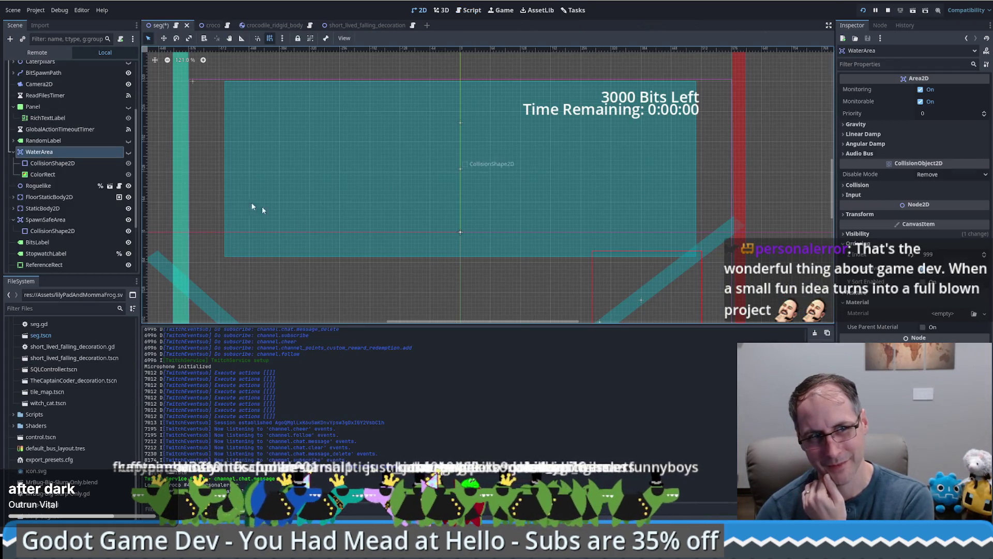
Save the overlay scene and hide WaterArea once more with its eye icon
scroll(548, 236, "down", 1)
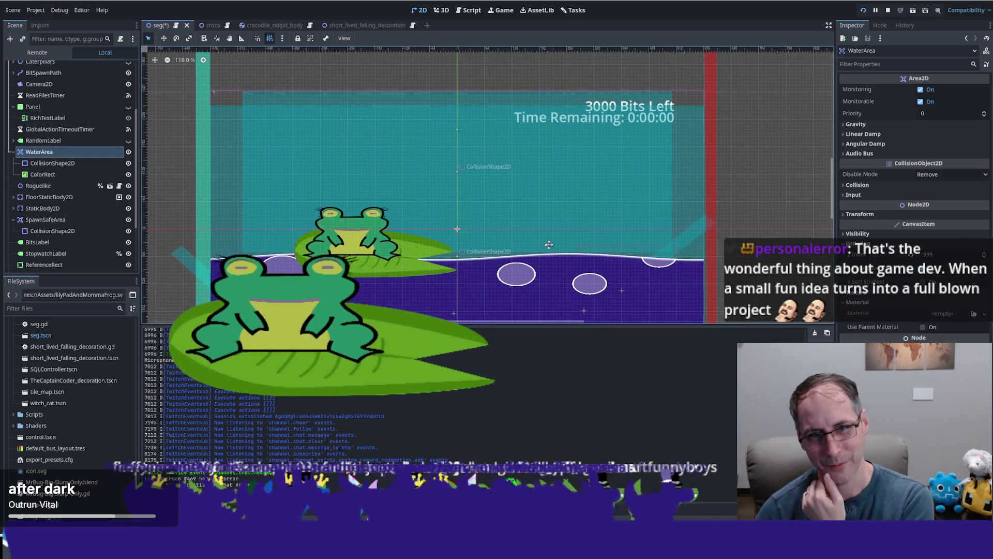
scroll(548, 236, "down", 3)
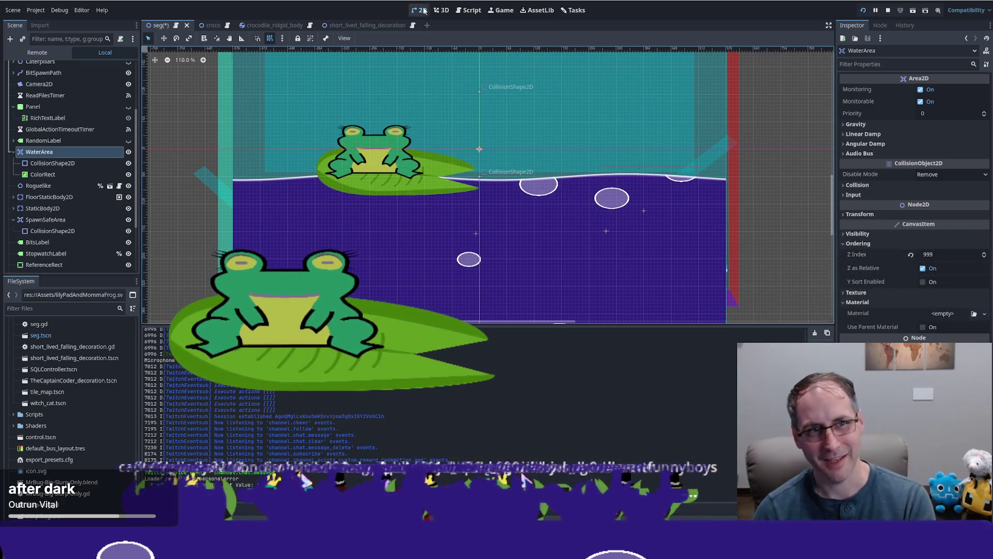
key("ctrl+s")
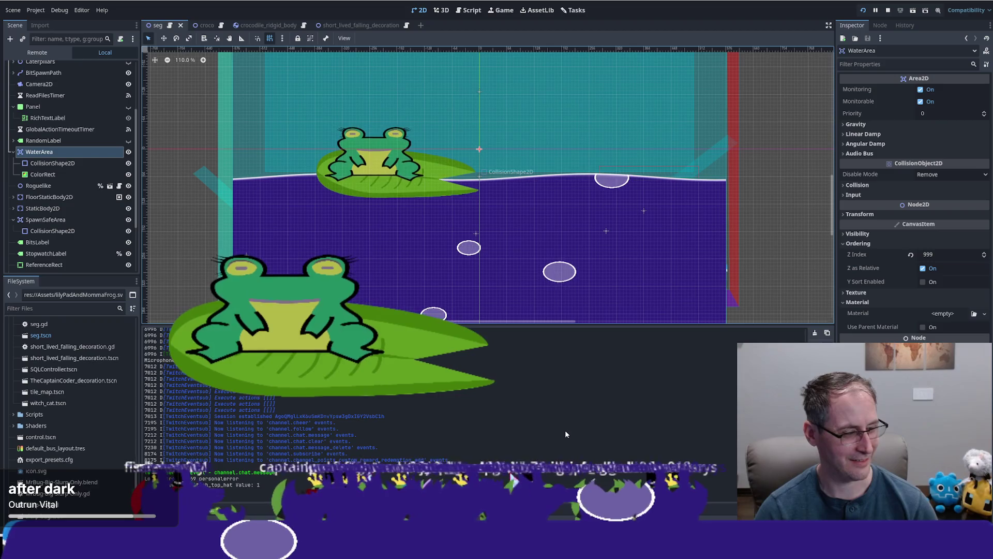
left_click(129, 151)
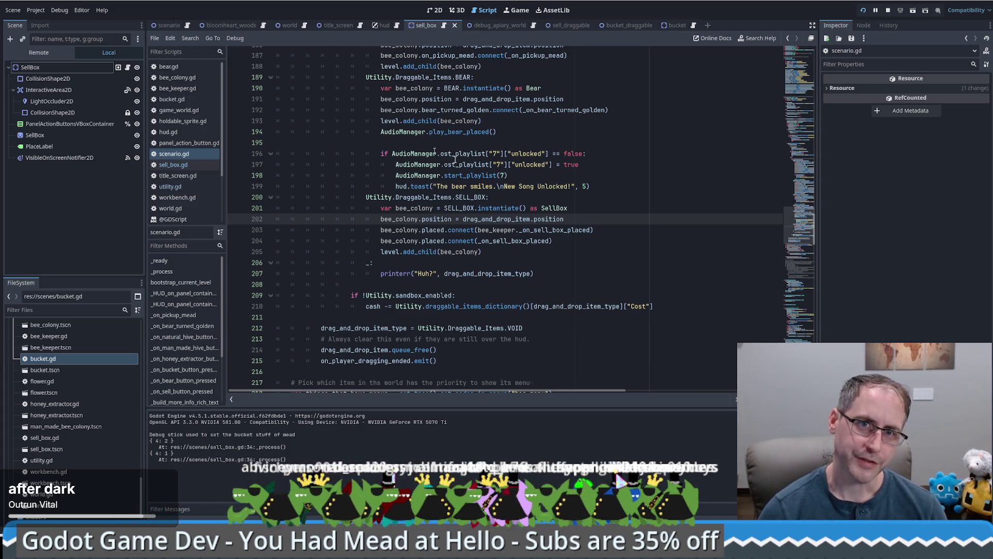
left_click_drag(780, 64, 787, 107)
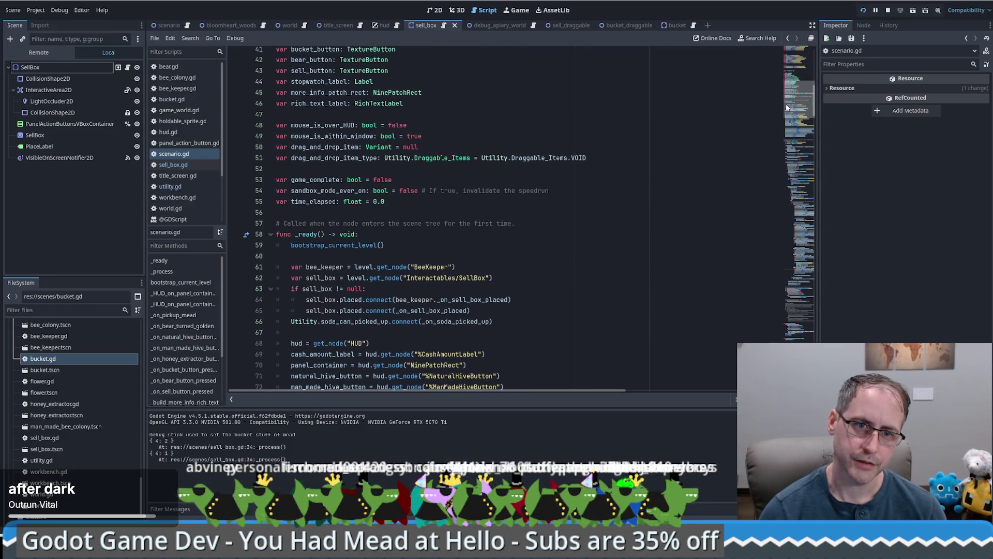
scroll(480, 205, "down", 5)
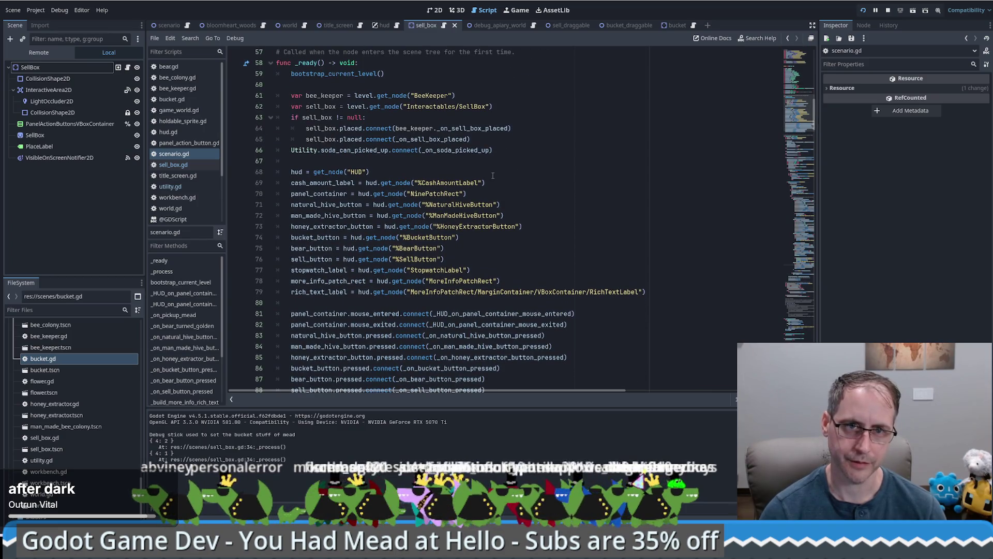
left_click(514, 143)
scroll(532, 158, "up", 1)
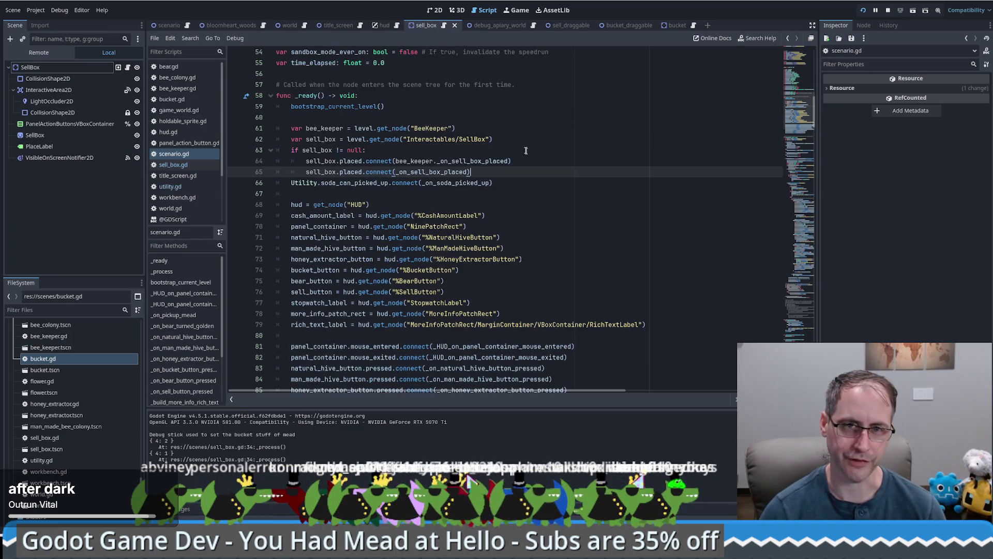
left_click(520, 130)
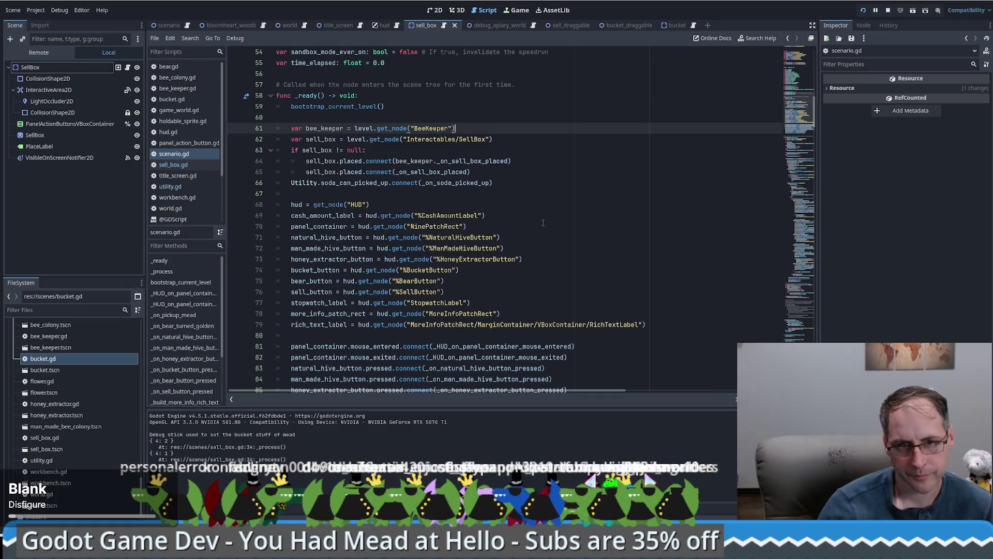
scroll(543, 223, "down", 4)
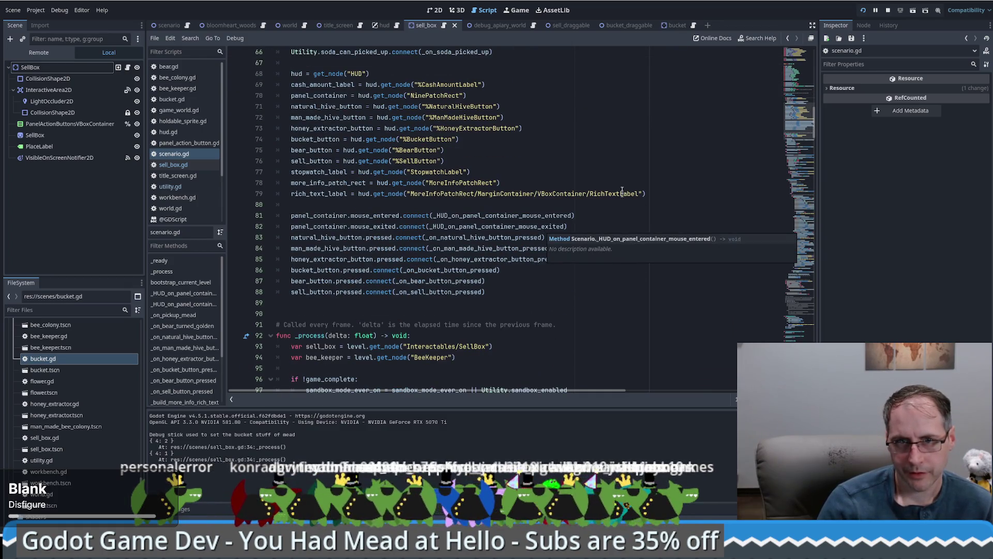
scroll(629, 154, "up", 4)
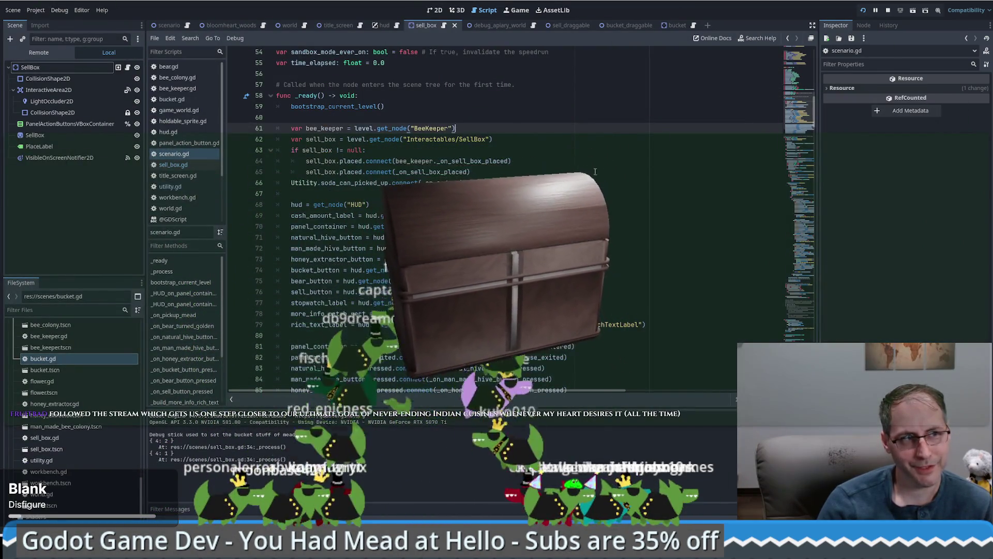
left_click(864, 10)
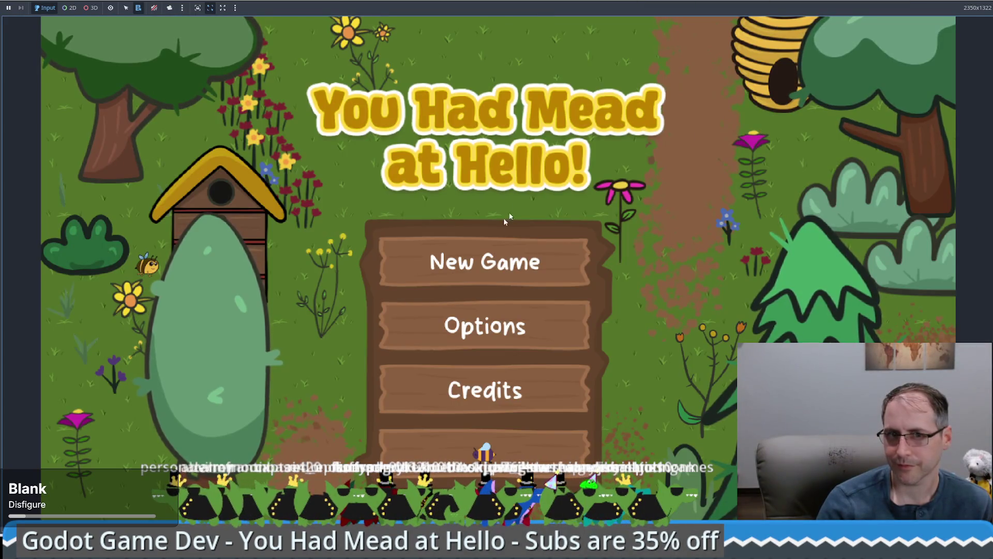
Start a new game and place a beehive in the garden
left_click(522, 261)
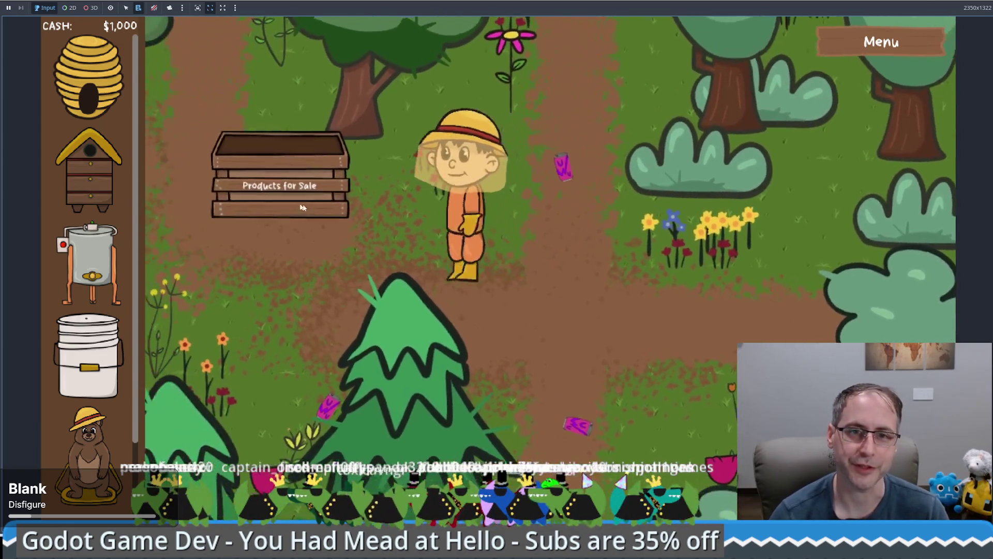
mouse_move(89, 171)
left_mouse_down()
mouse_move(620, 254)
mouse_move(623, 293)
left_mouse_up()
left_click(623, 293)
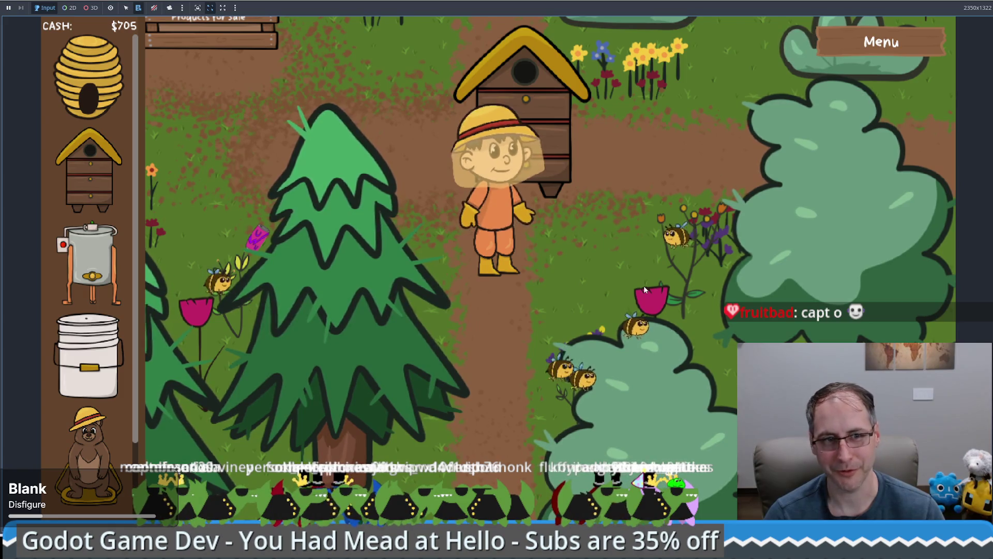
Walk the beekeeper around the path and over to the beehive
key("Down")
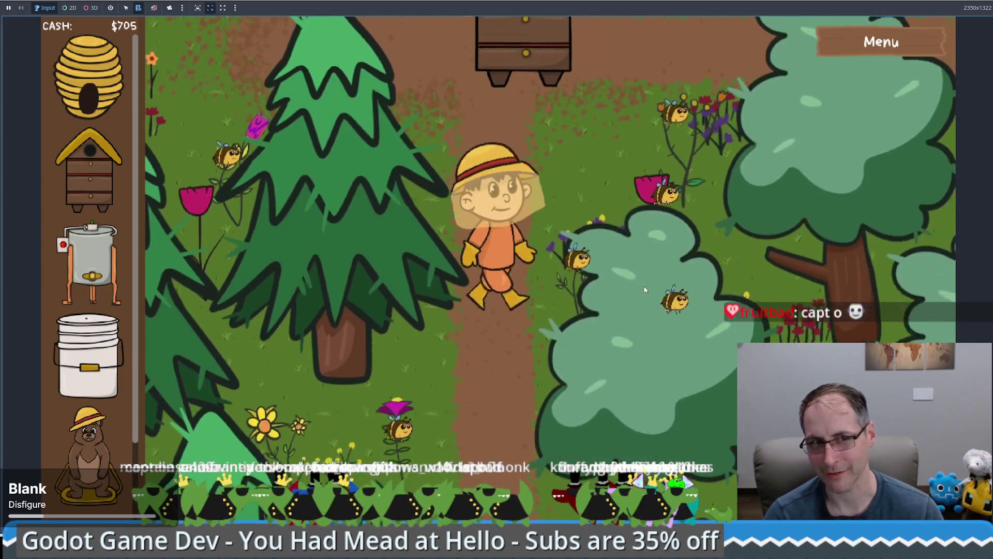
key("Up")
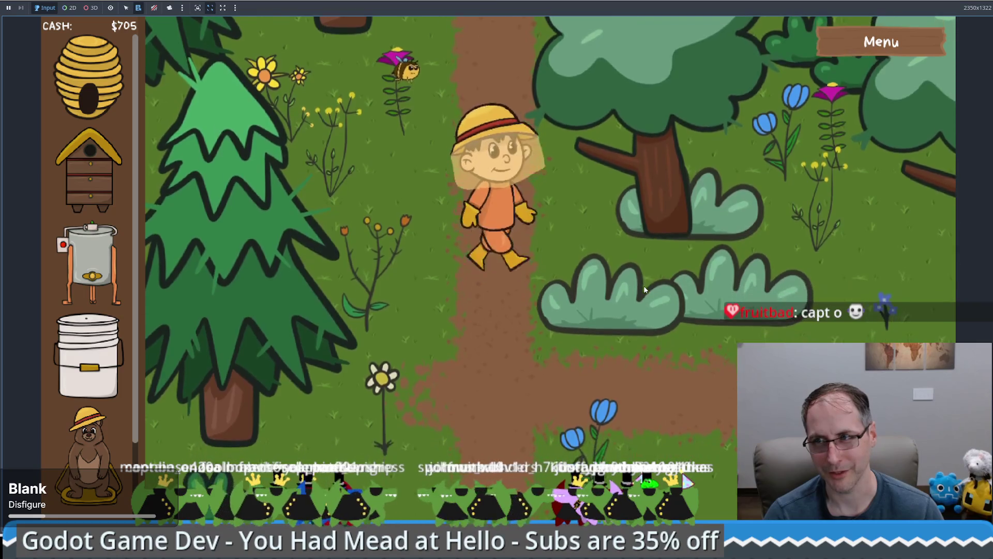
key("Up")
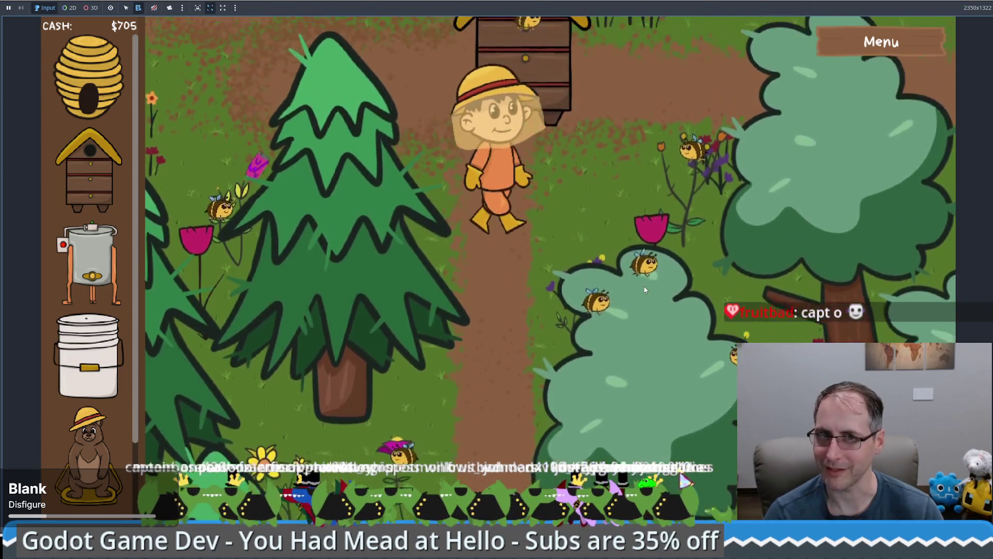
key("Up")
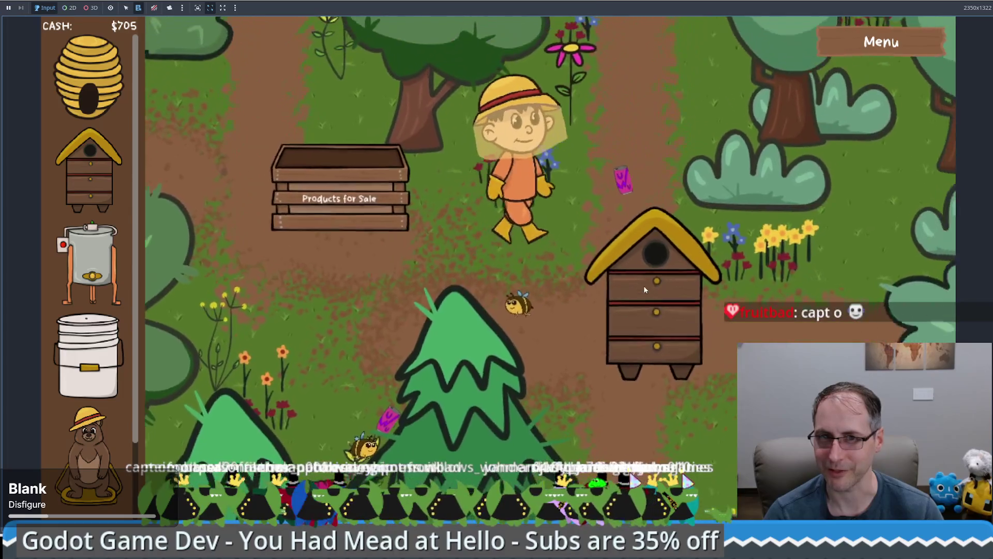
key("Left")
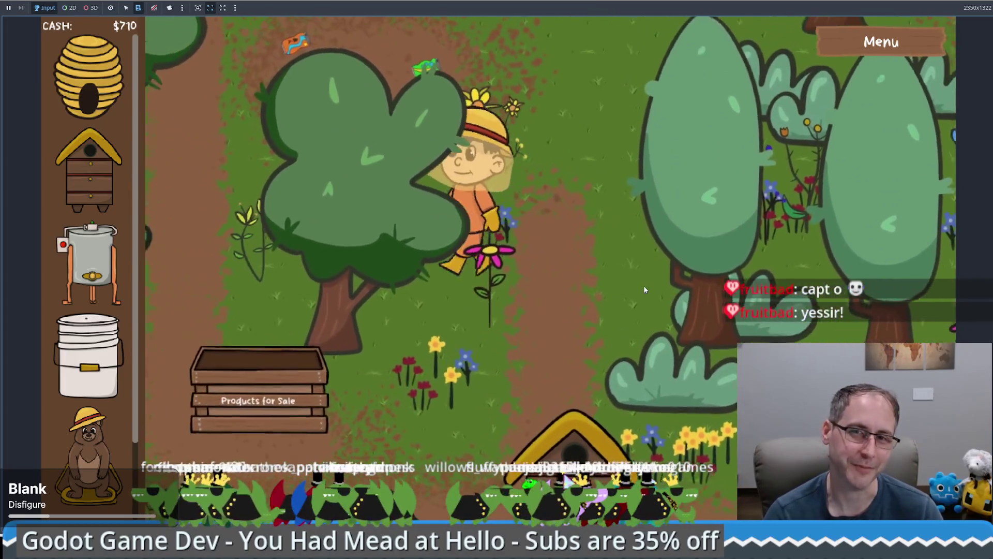
key("Down")
key("Down")
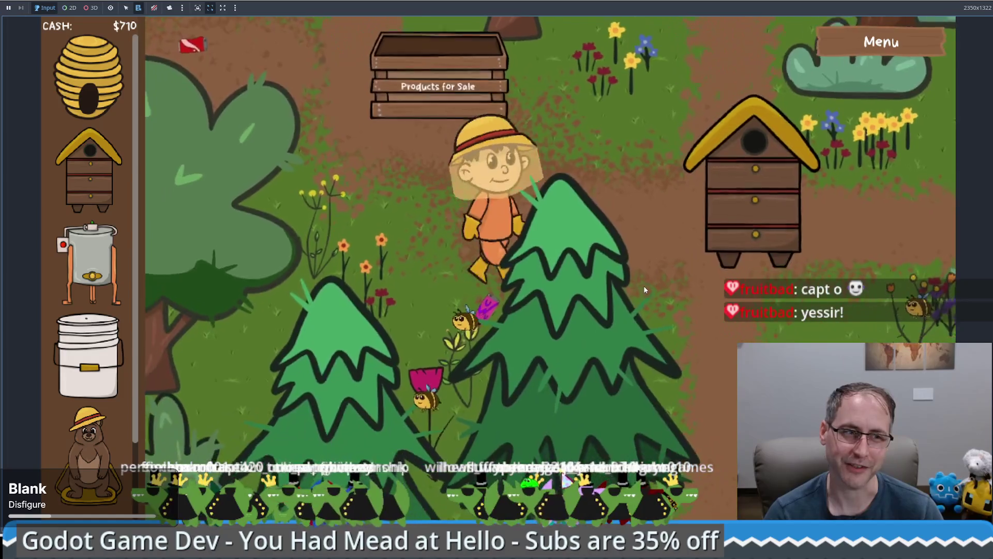
key("Up")
key("Right")
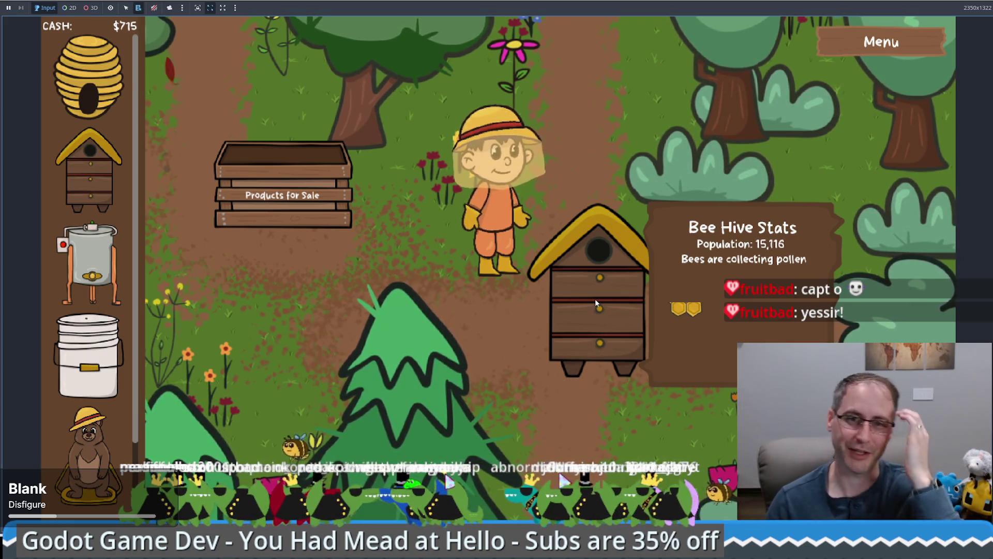
left_click(595, 299)
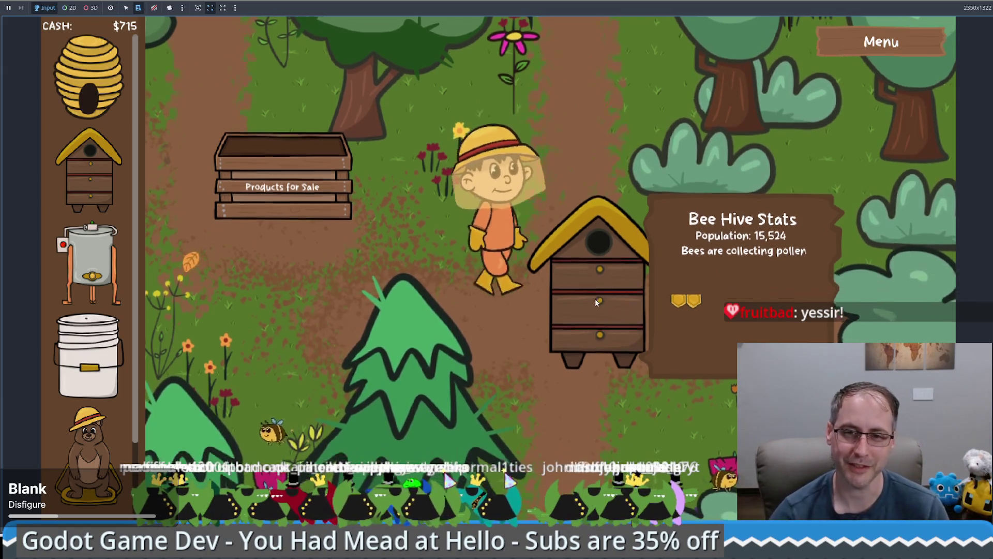
left_click(569, 212)
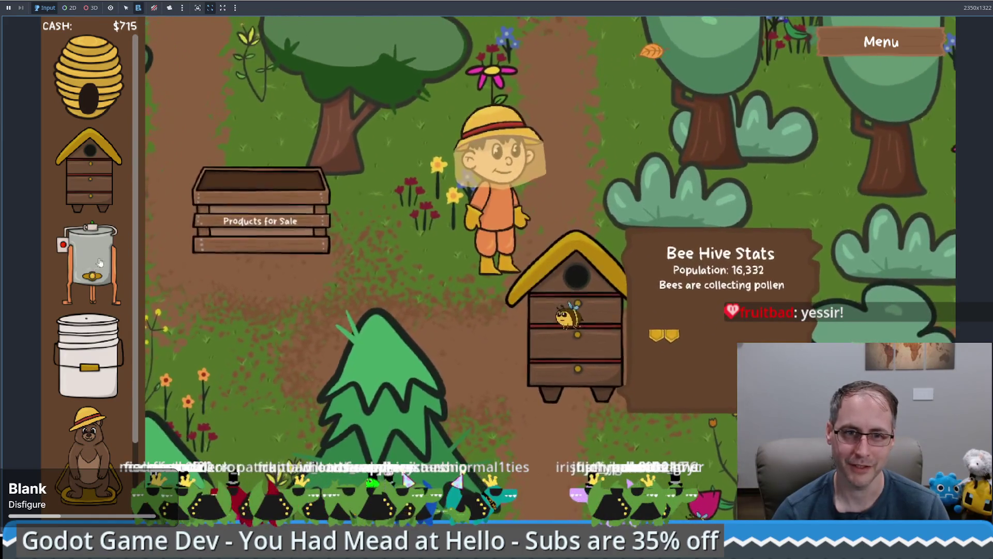
Place a honey extractor on the path, harvest the honeycomb, and load it into the extractor
left_click(89, 264)
left_click(558, 126)
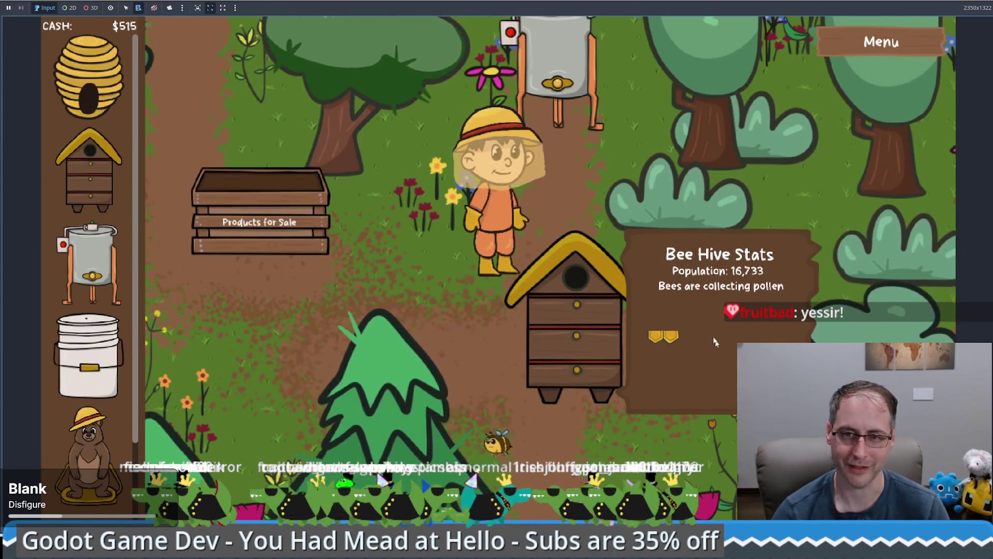
left_click(530, 401)
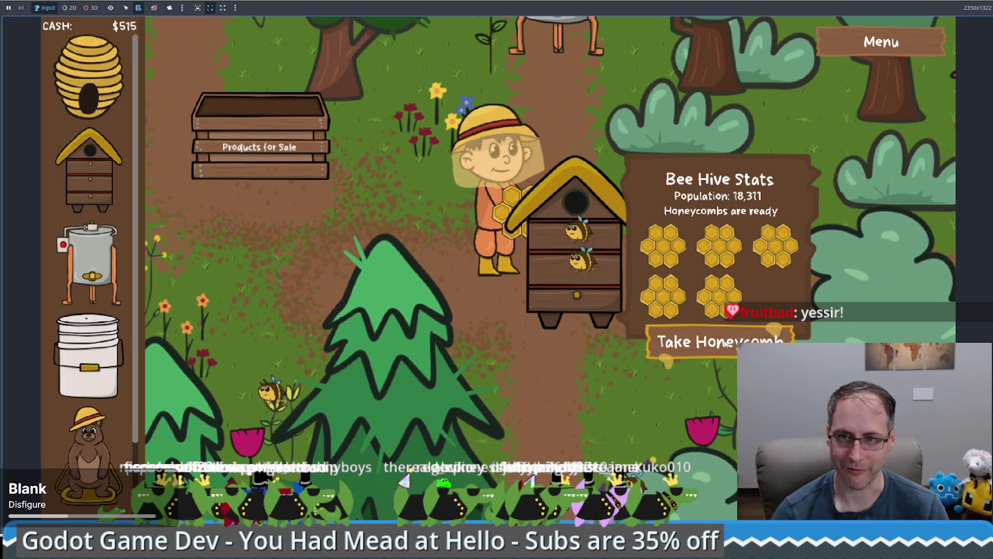
left_click(726, 343)
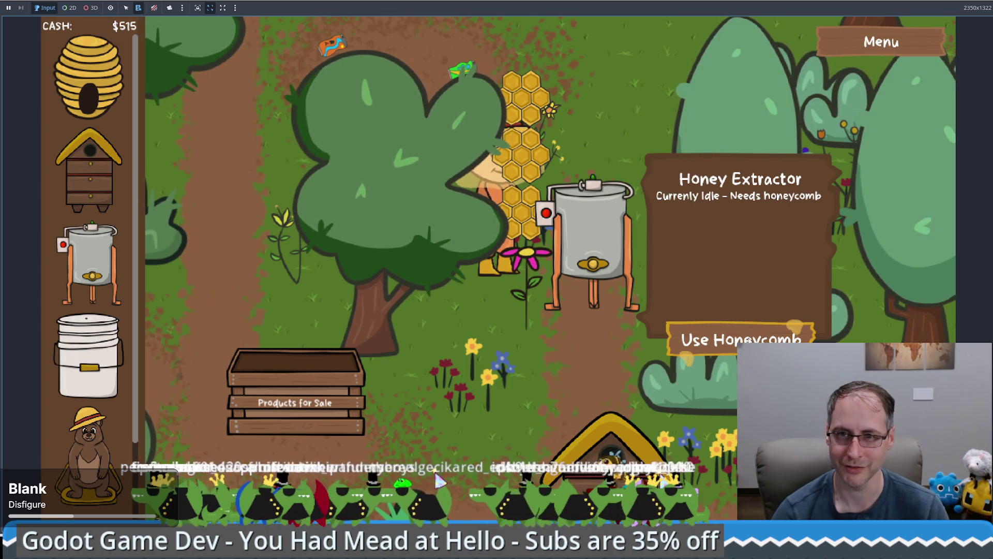
left_click(747, 340)
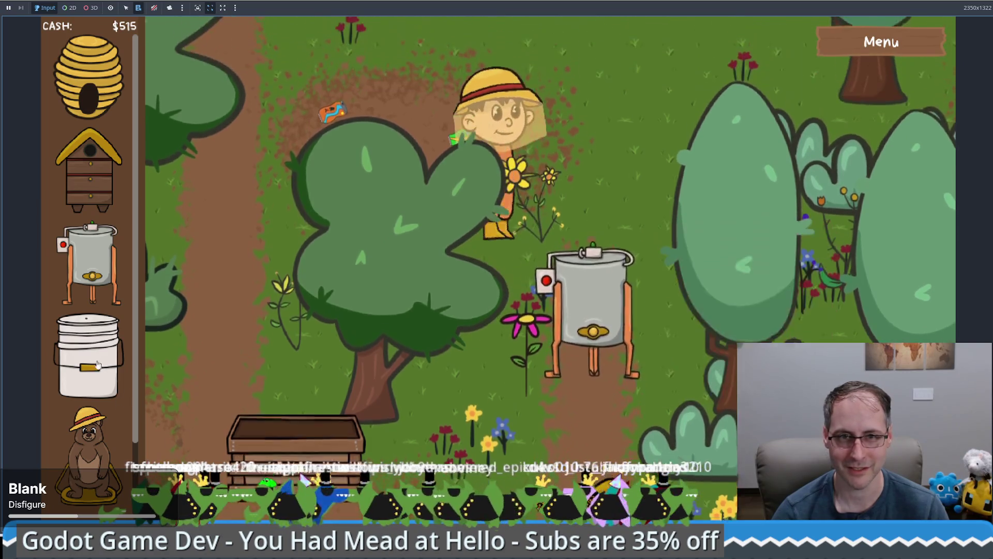
left_click(88, 357)
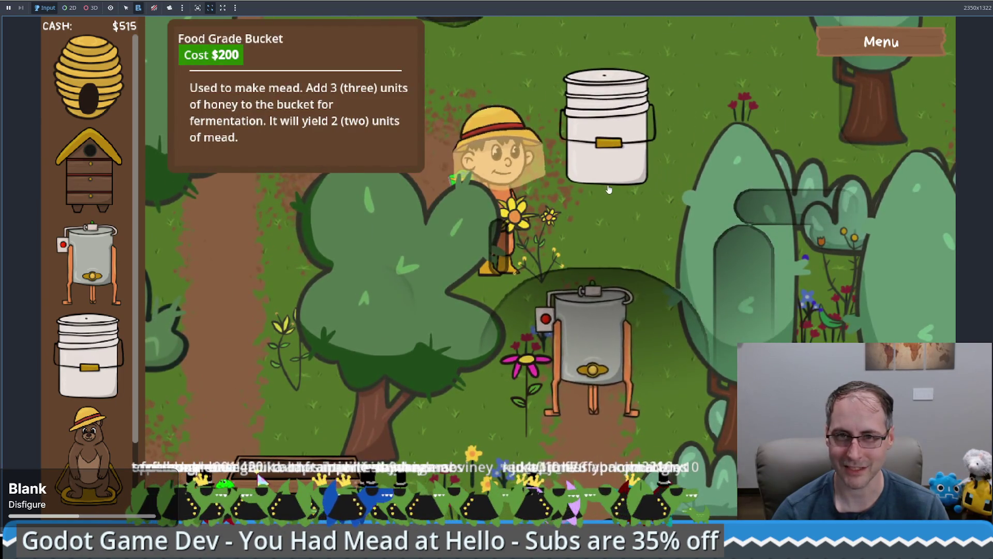
Place the bucket by the extractor and carry three honey jars into it, leaving $320 cash
left_click(609, 189)
key("s")
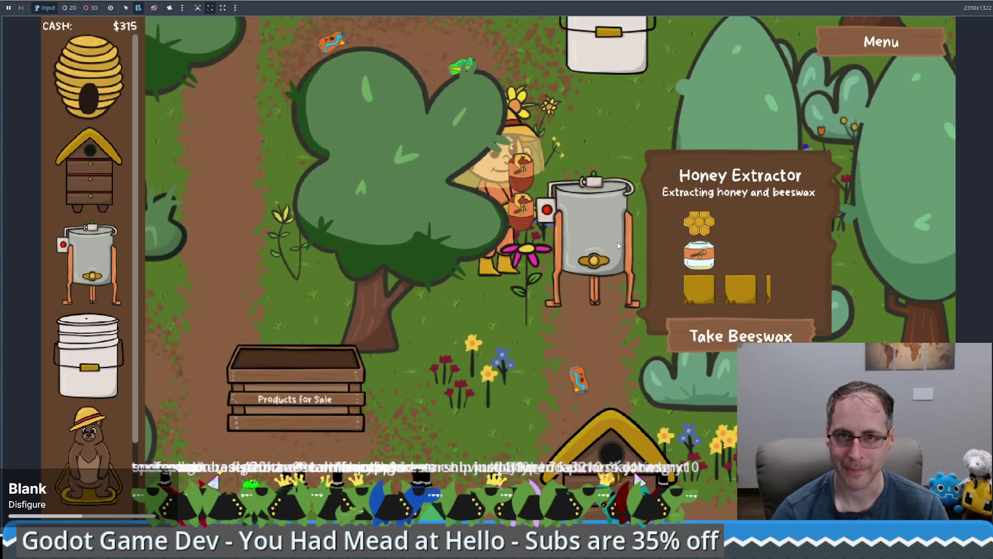
key("w")
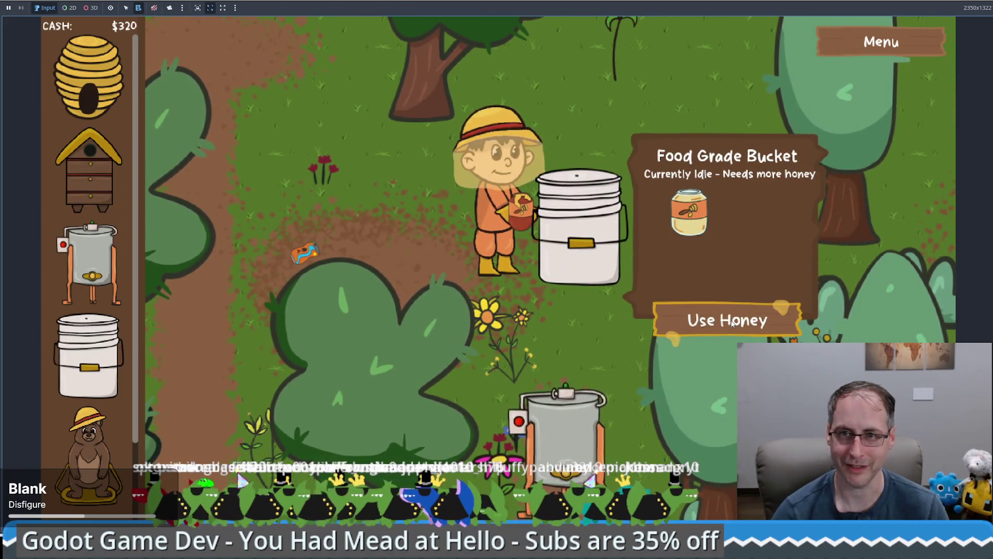
left_click(732, 324)
key("s")
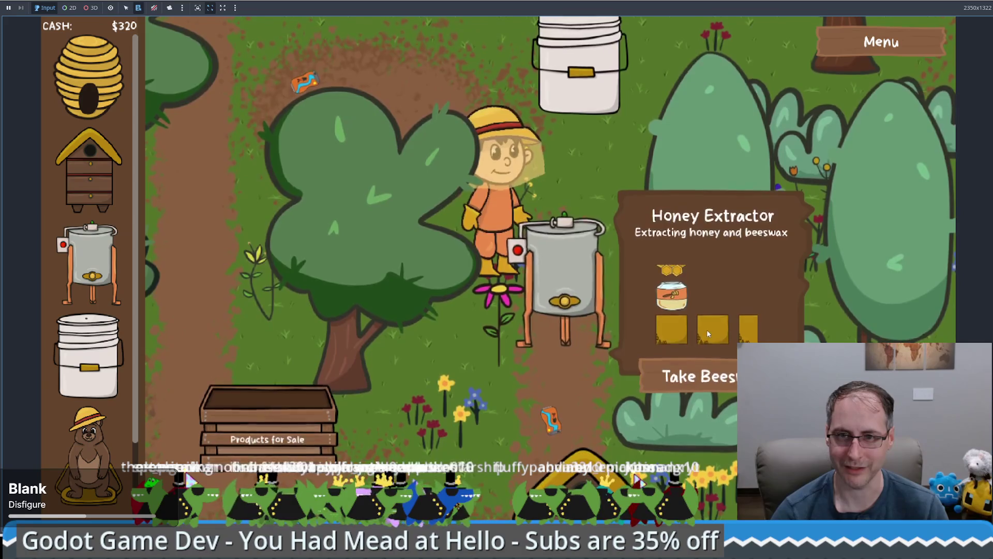
left_click(688, 372)
key("w")
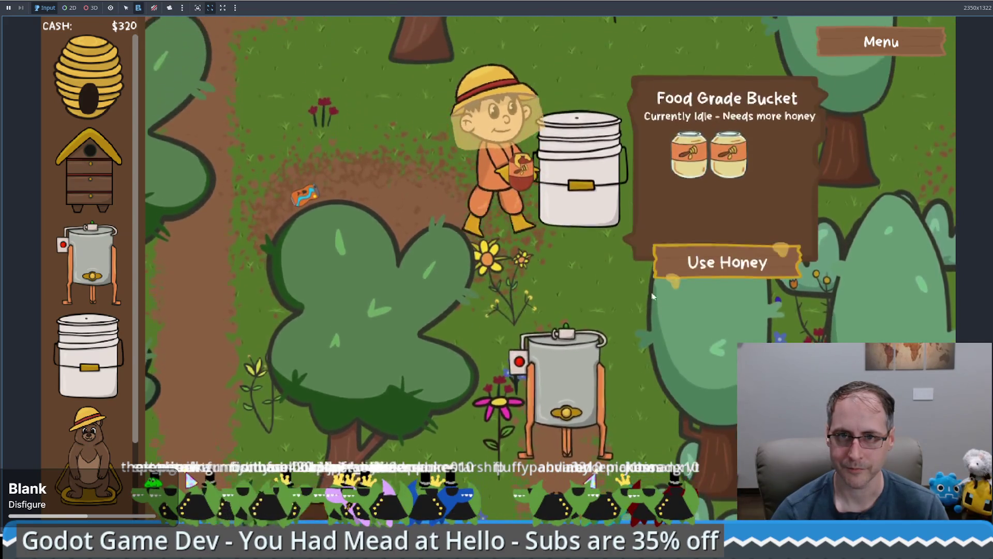
left_click(663, 306)
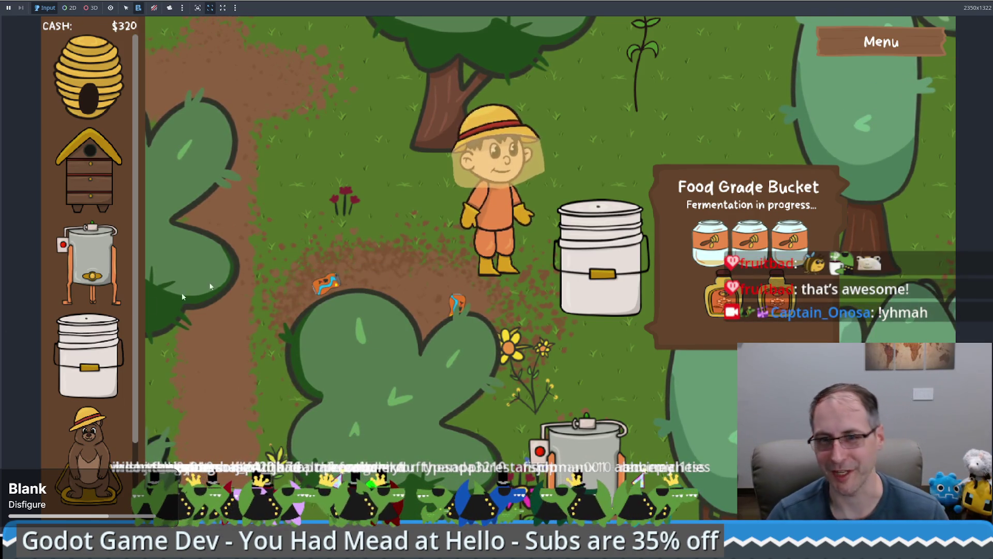
Collect the finished mead from the fermenting bucket and carry it toward the Products for Sale crate
left_click(461, 313)
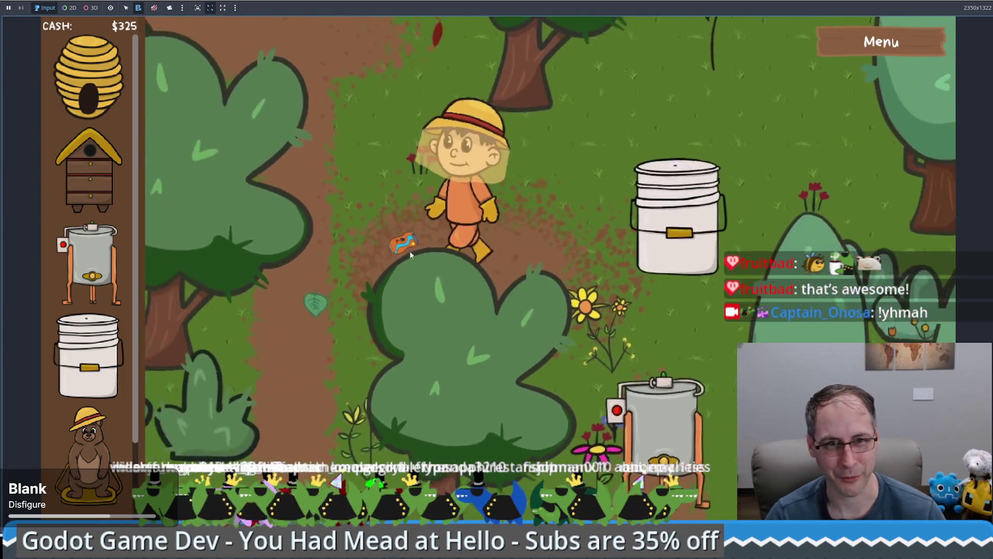
left_click(745, 279)
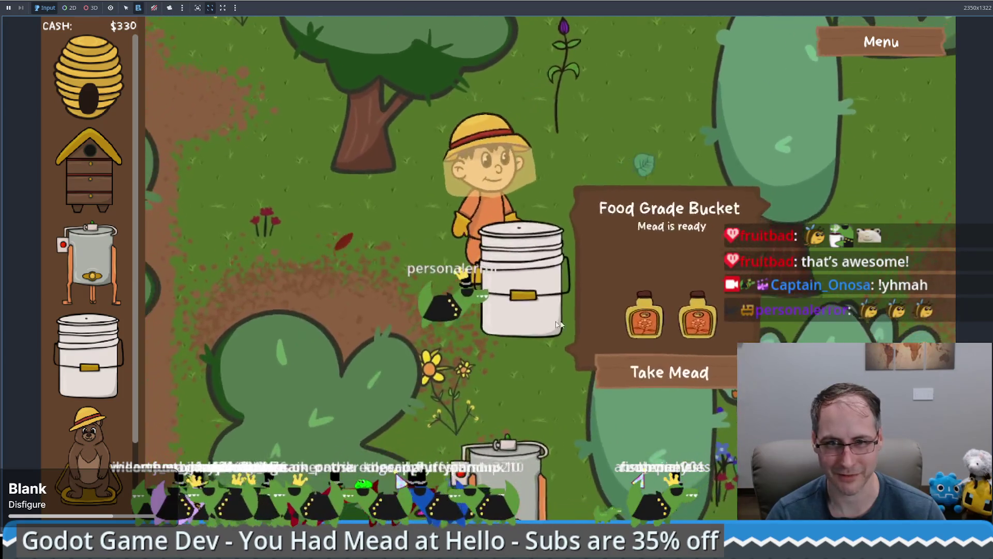
left_click(668, 367)
left_click(464, 306)
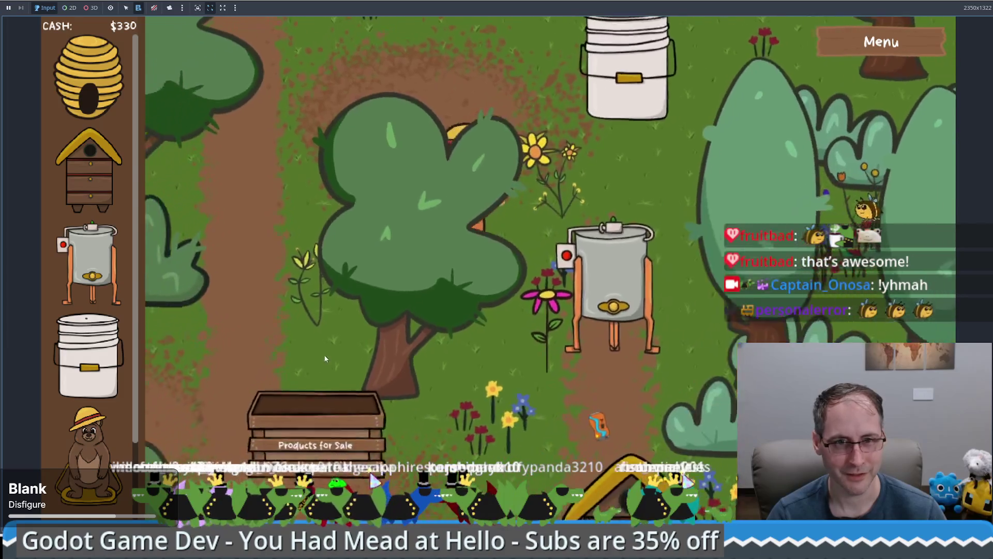
left_click(362, 414)
Sell both mead bottles for $300 each, lifting cash from $330 to $930
left_click(635, 127)
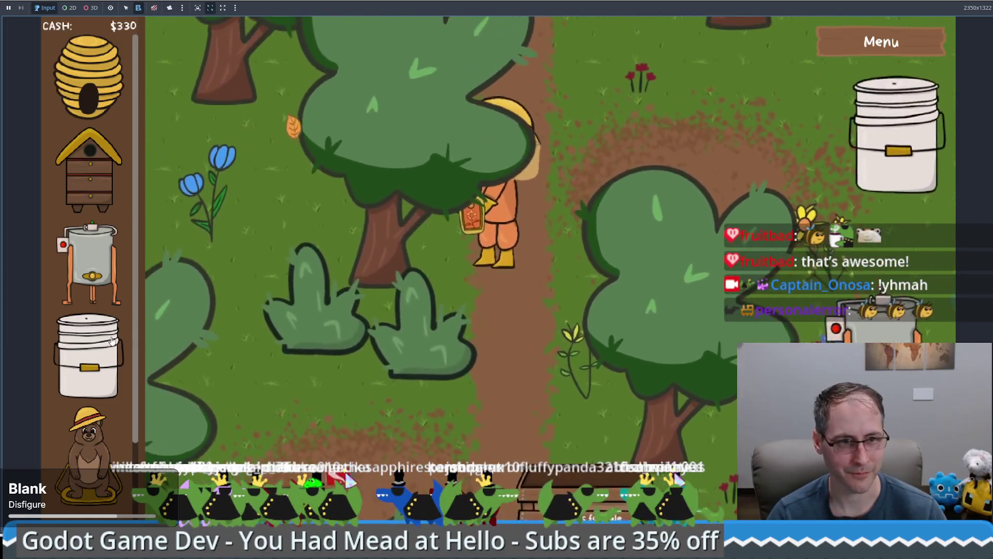
left_click_drag(88, 468, 590, 337)
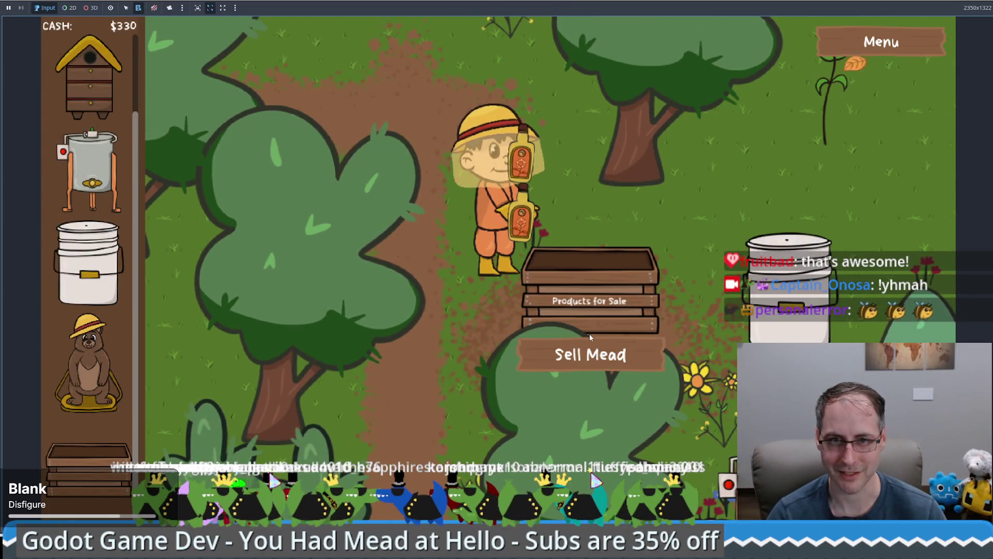
left_click(582, 369)
left_click(582, 369)
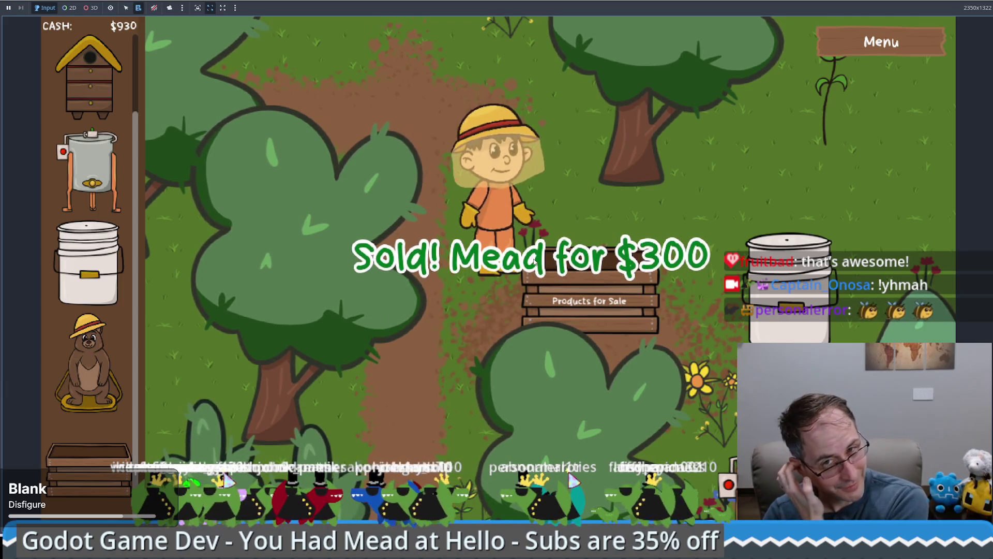
left_click(786, 269)
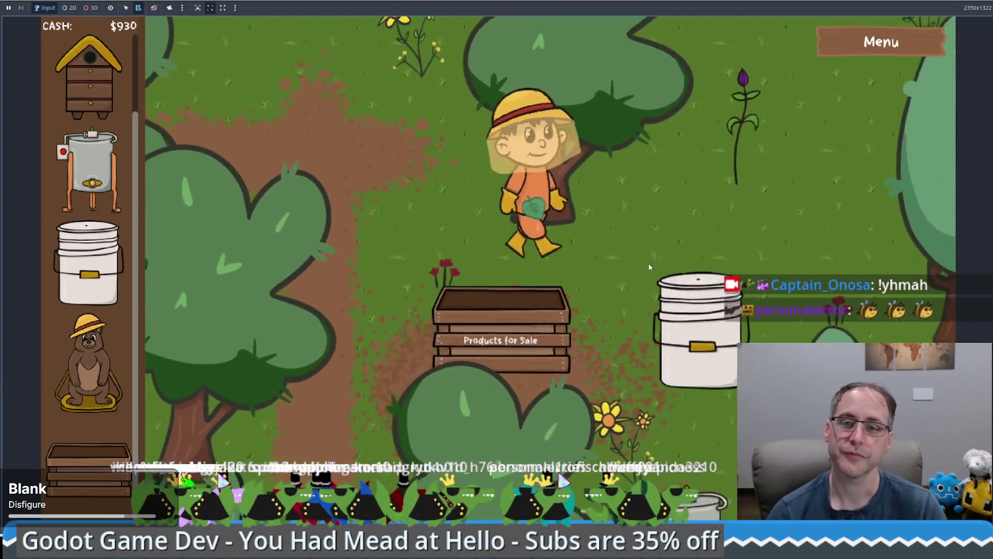
Walk the beekeeper through the forest past the blue flower and pick up the red can for $5
left_click(227, 272)
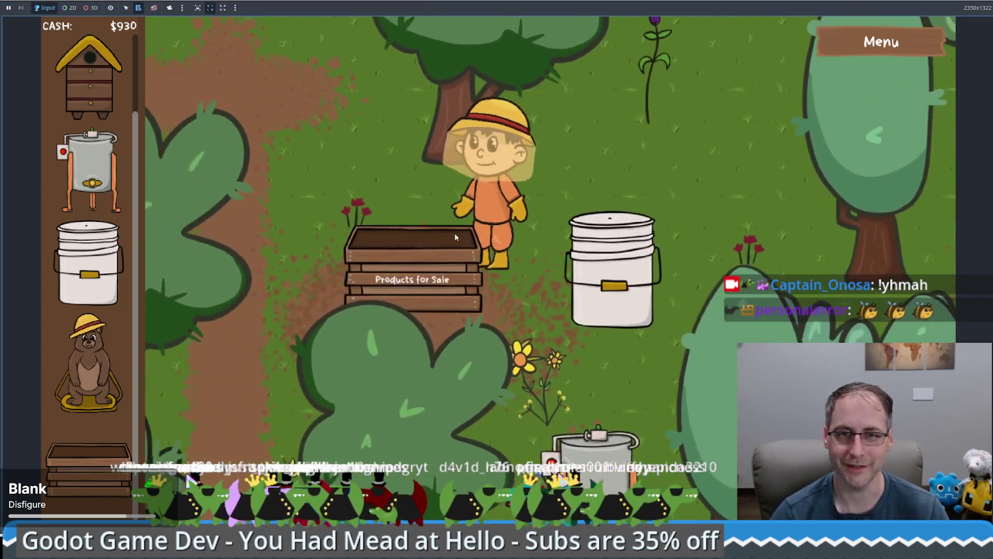
left_click(460, 160)
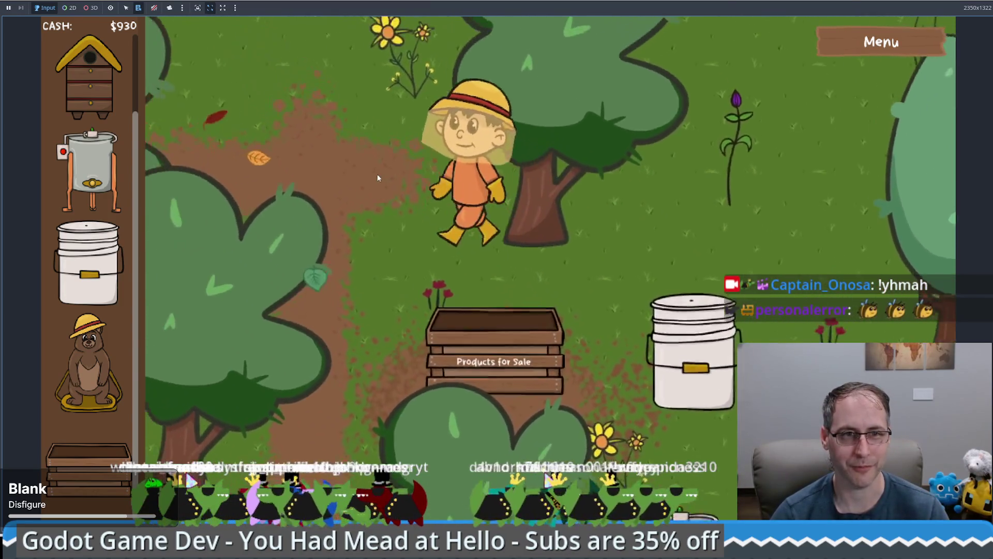
left_click(462, 157)
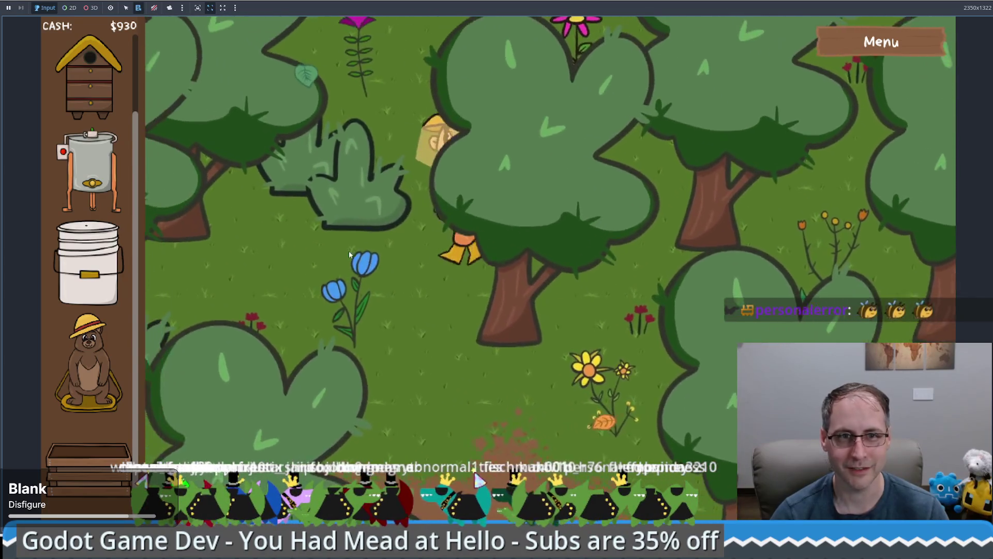
left_click(444, 174)
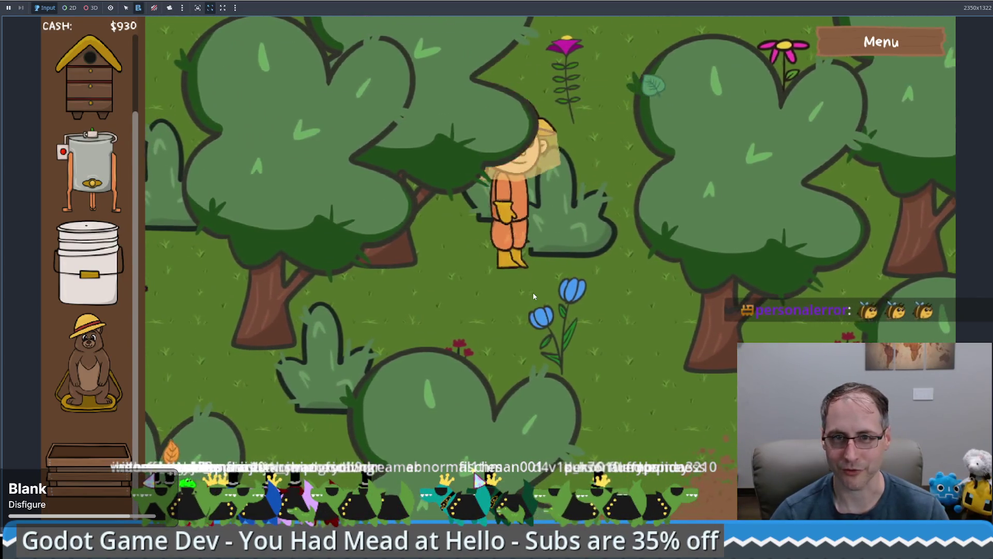
left_click(533, 292)
left_click(576, 374)
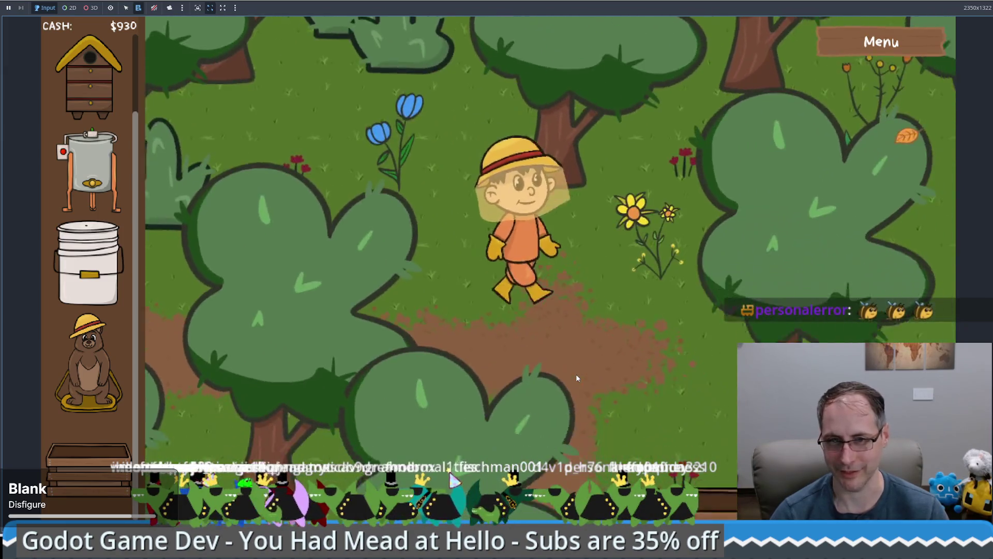
left_click(461, 393)
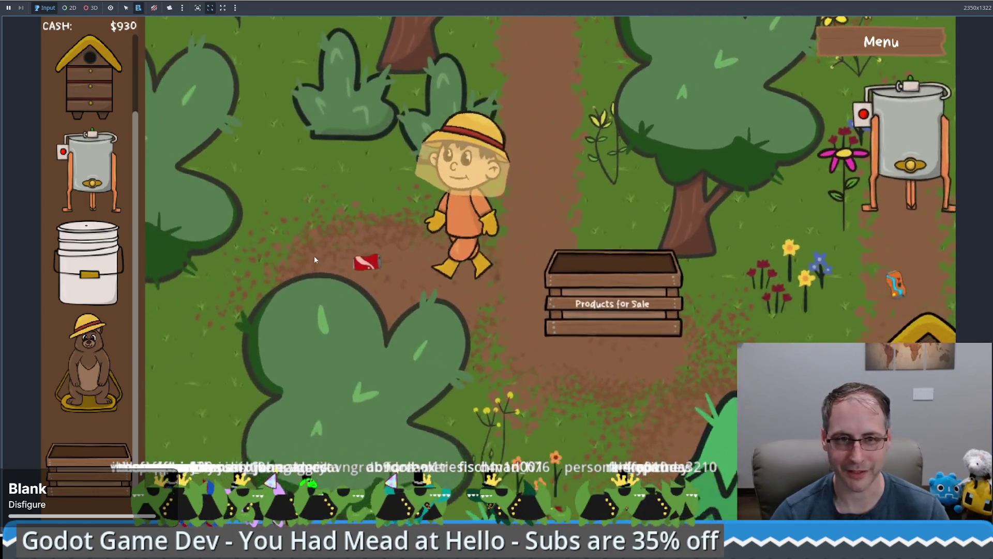
left_click(313, 256)
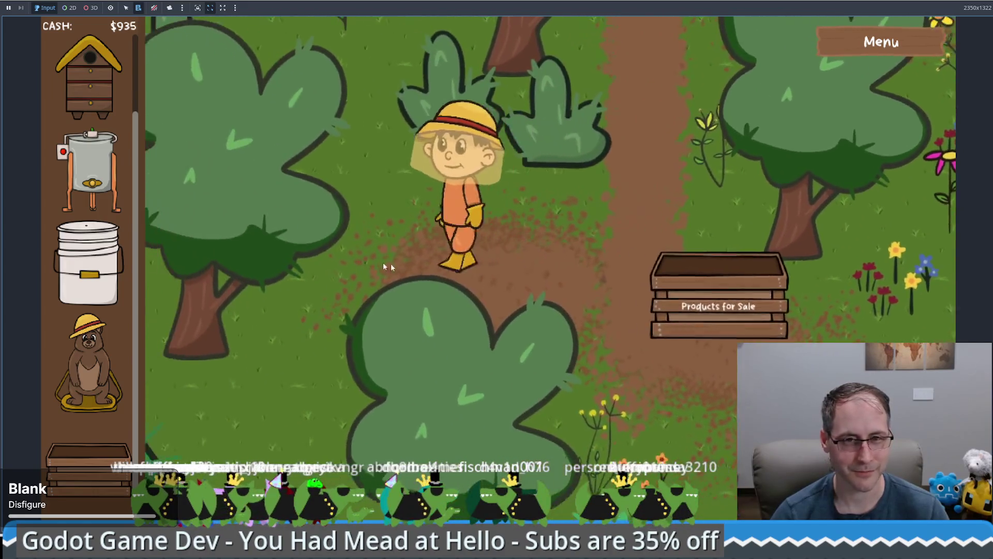
Take beeswax from the Honey Extractor, then sell honey and beeswax for $75 each, reaching $1,160
left_click(693, 252)
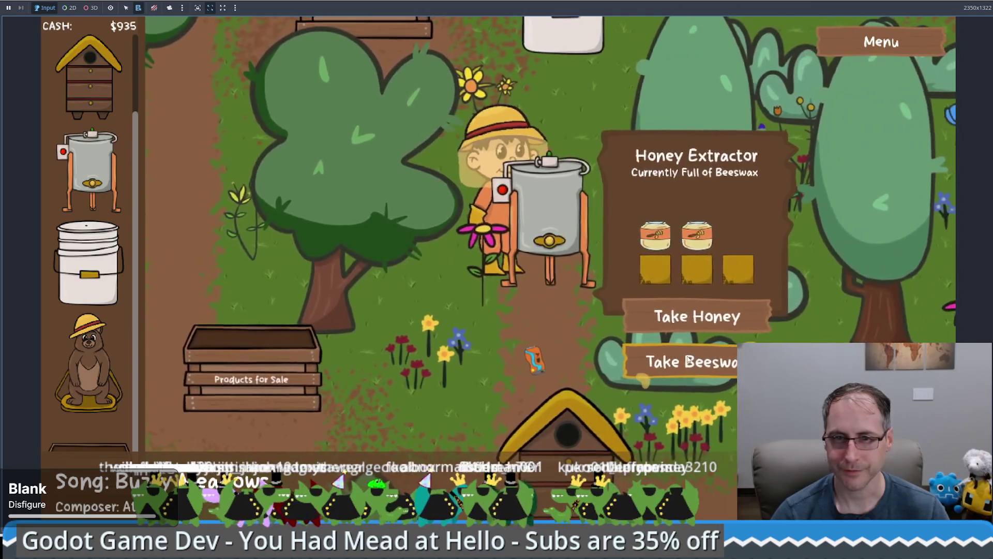
left_click(689, 360)
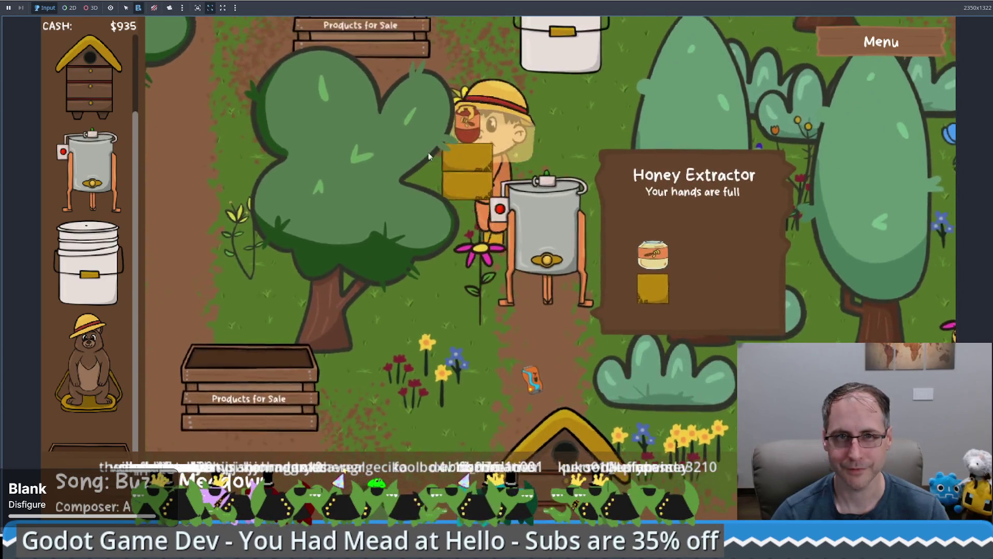
left_click(430, 153)
left_click(434, 258)
double_click(488, 234)
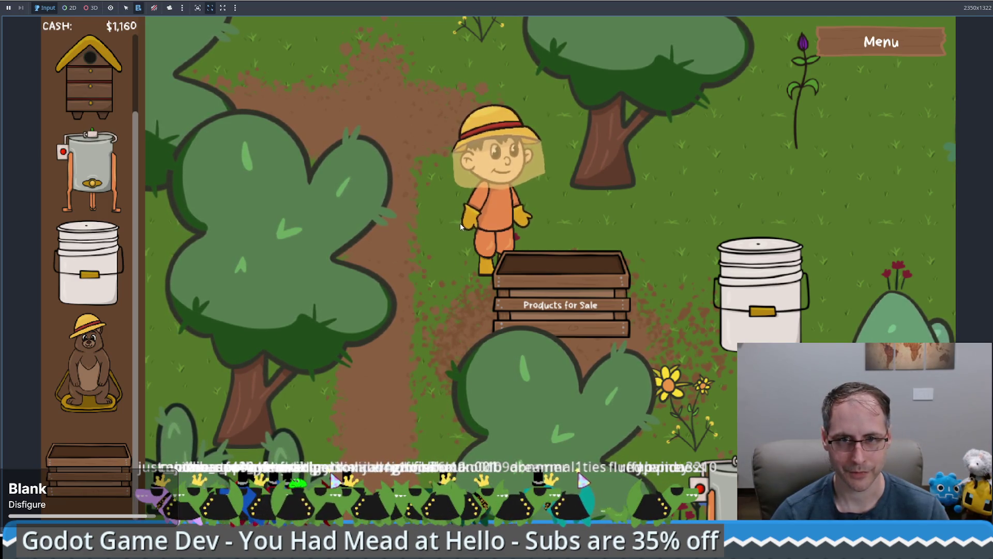
Walk the beekeeper with W, A and S up the forest path, past the crate and beside the extractor
key("w")
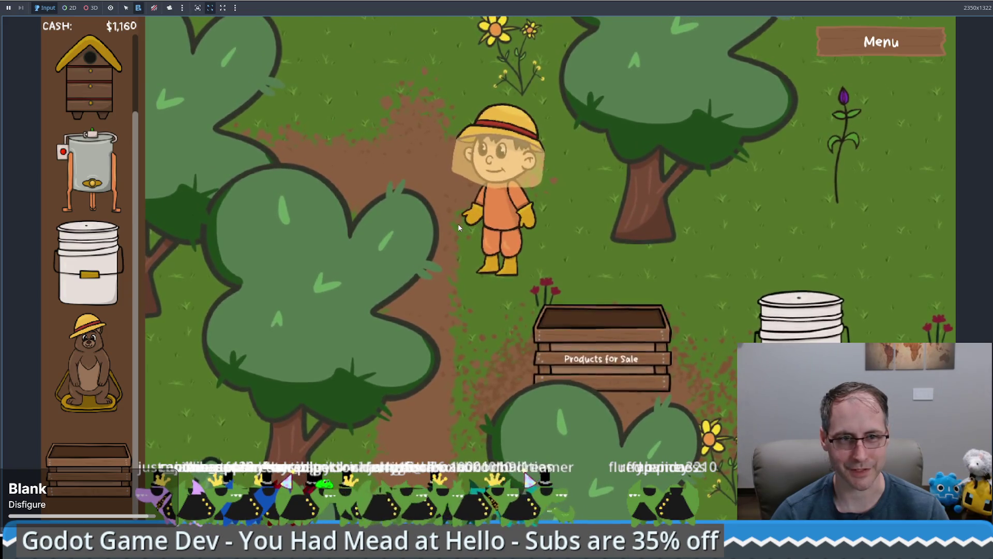
key("w")
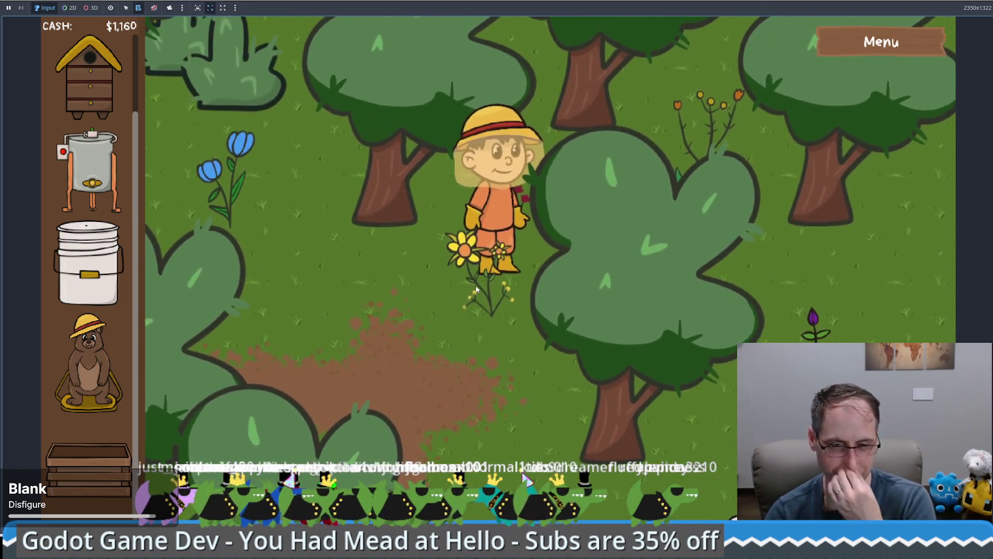
key("s")
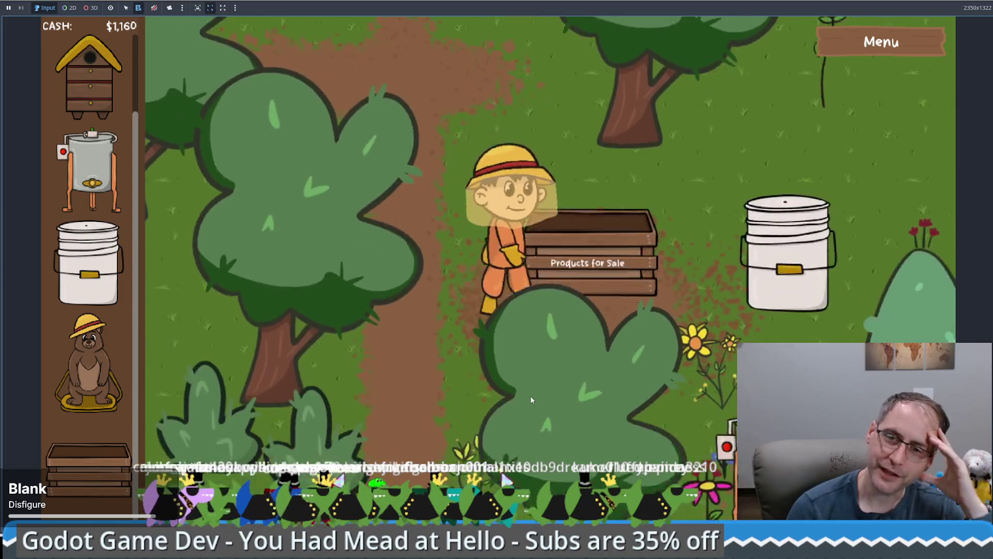
key("w")
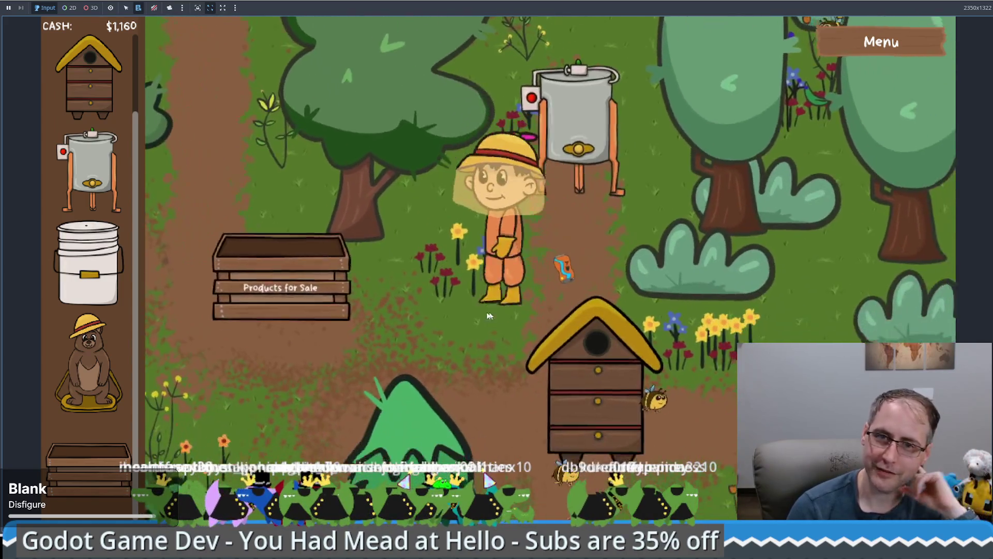
key("s")
key("a")
key("w")
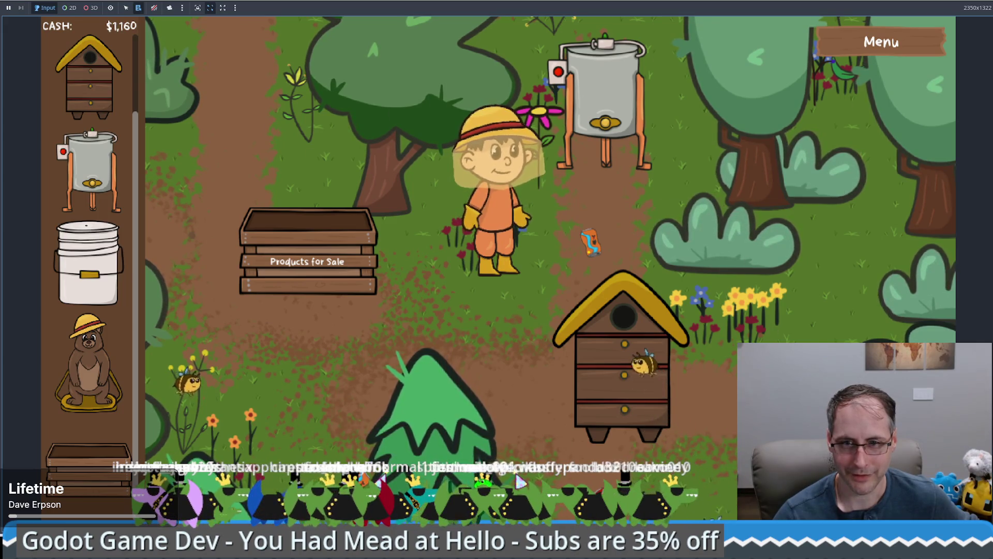
Collect the $5 pickup near the hive, raising cash to $1,165
mouse_move(619, 440)
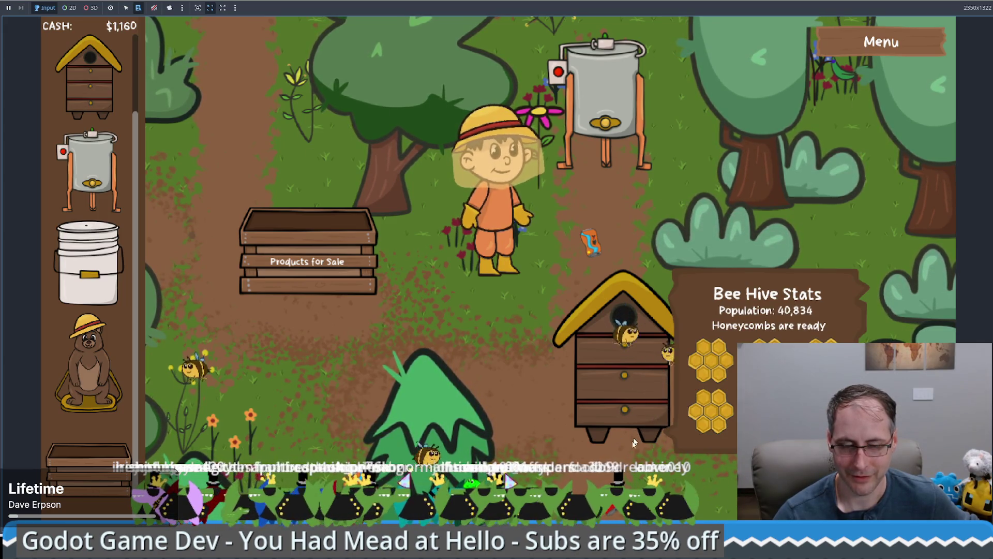
key("s")
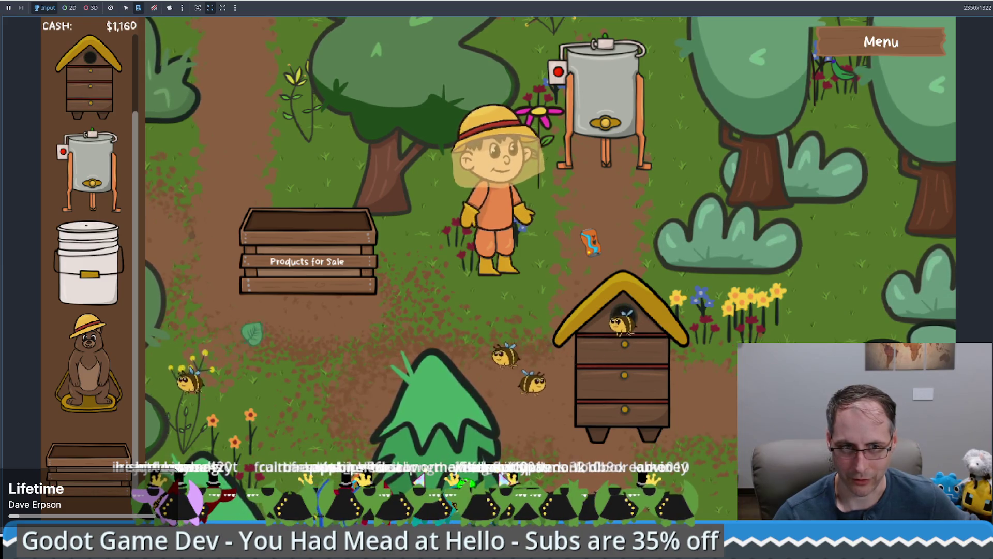
key("w")
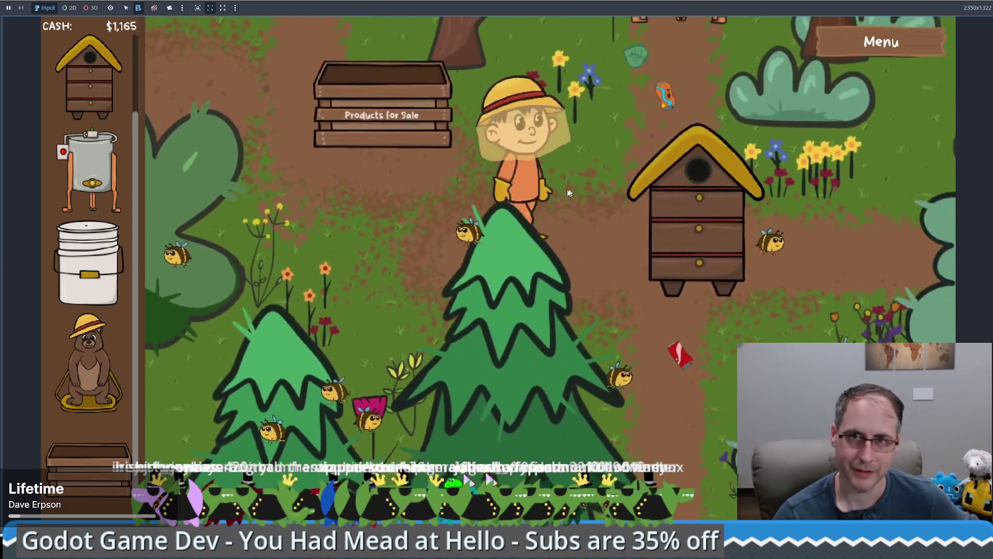
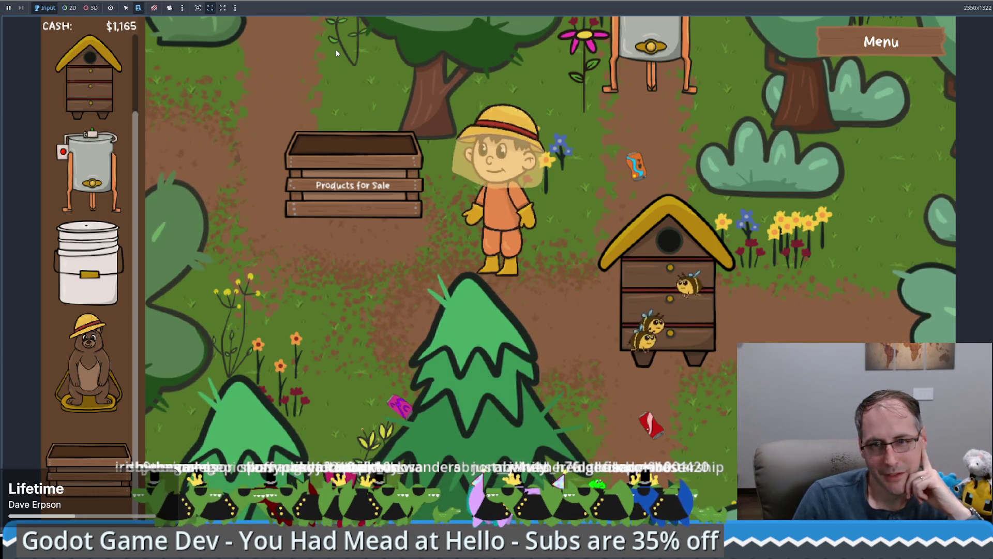
Return the running bee game to its title screen via Menu and start a New Game
left_click(849, 37)
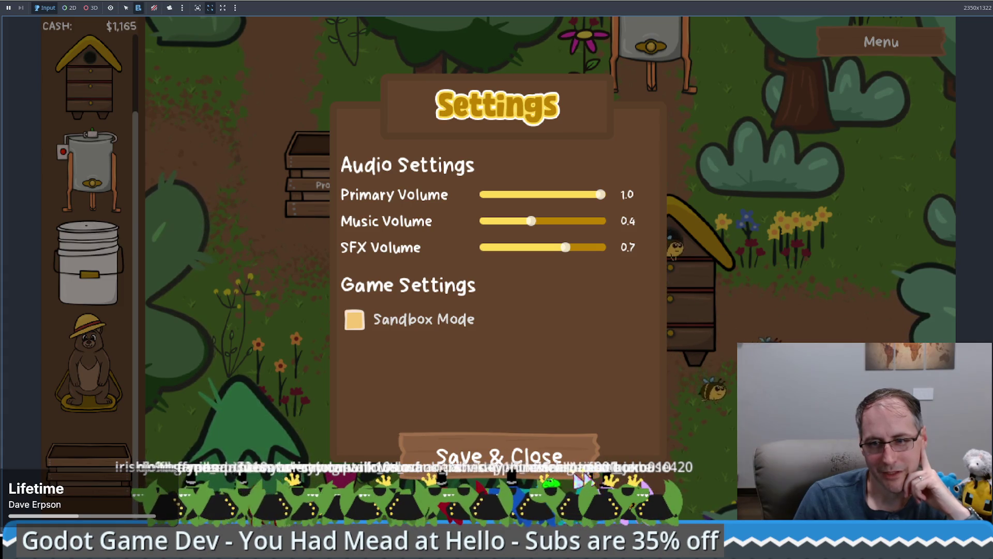
left_click(499, 458)
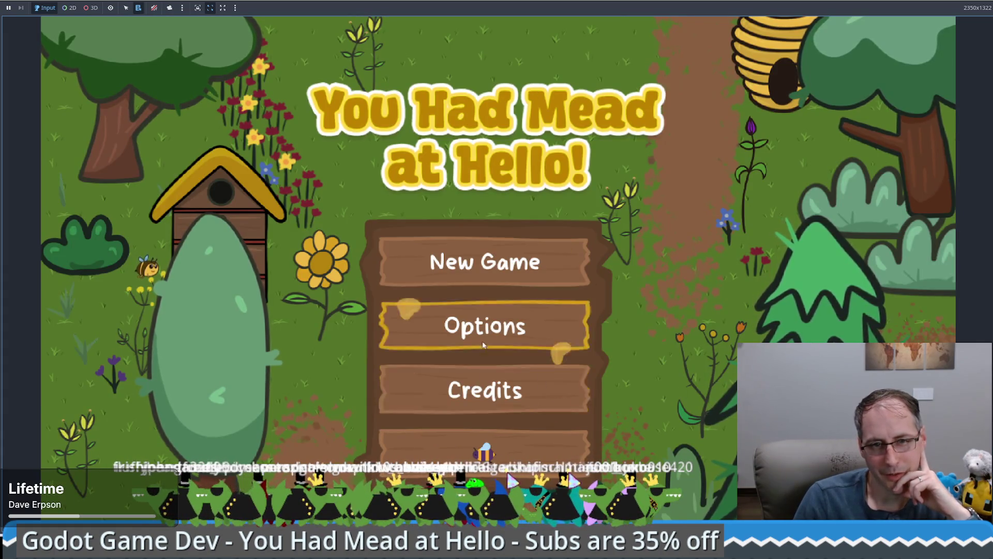
left_click(480, 458)
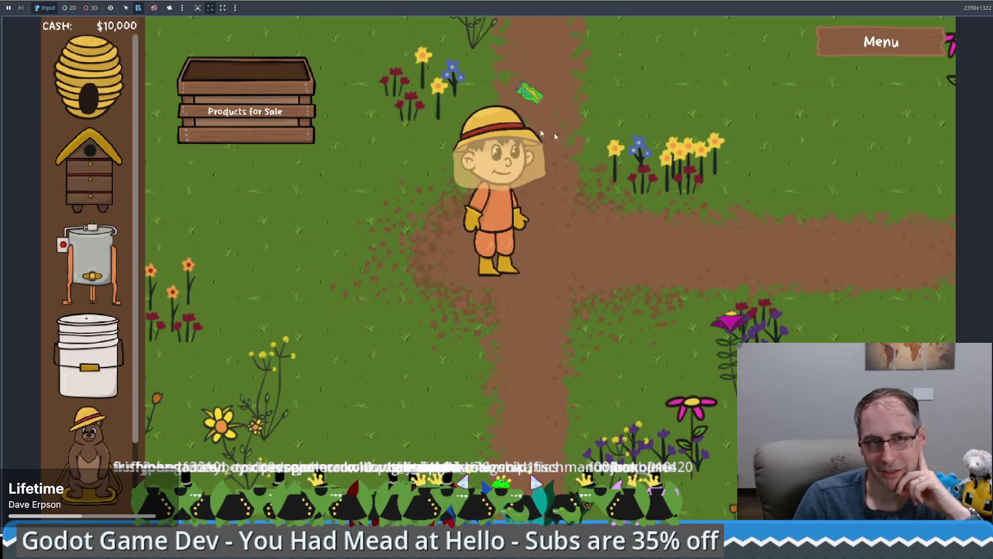
Walk the farmer around the farm and collect the green item, raising cash to $10,005
key("Up")
key("Right")
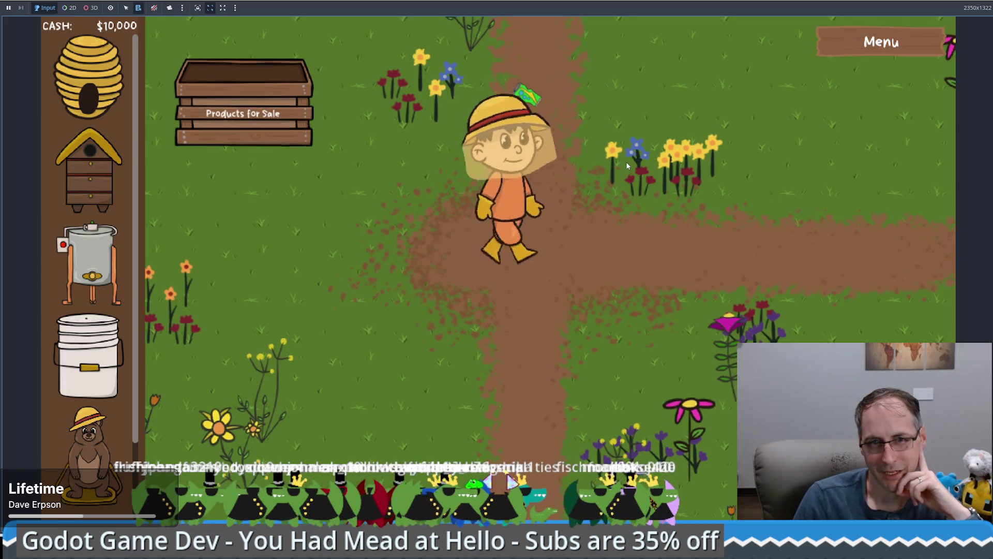
left_click(356, 371)
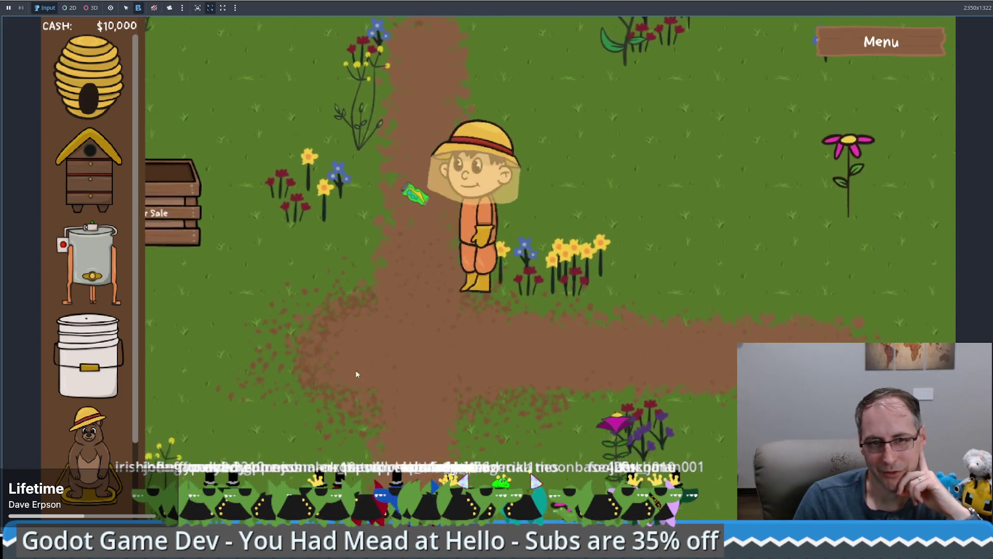
left_click(519, 272)
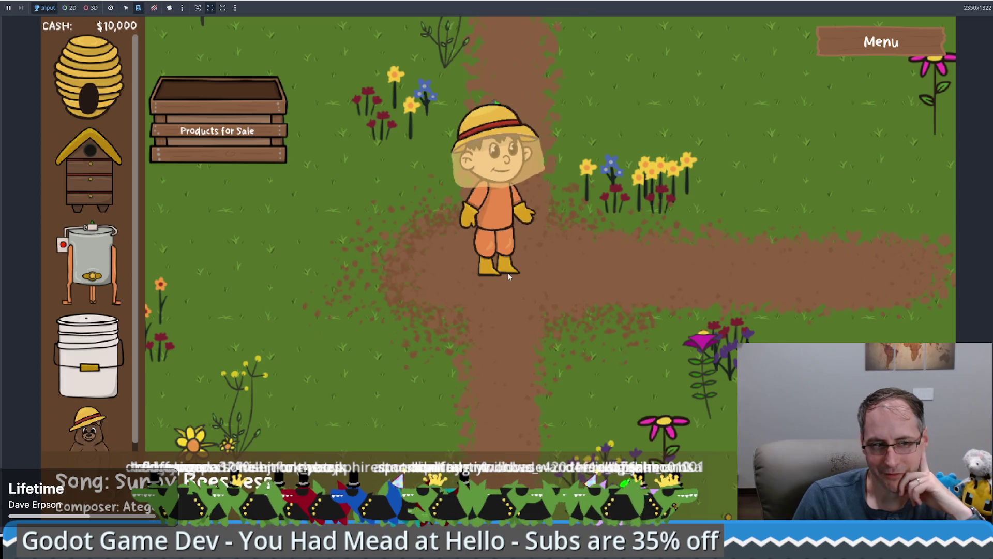
left_click(470, 247)
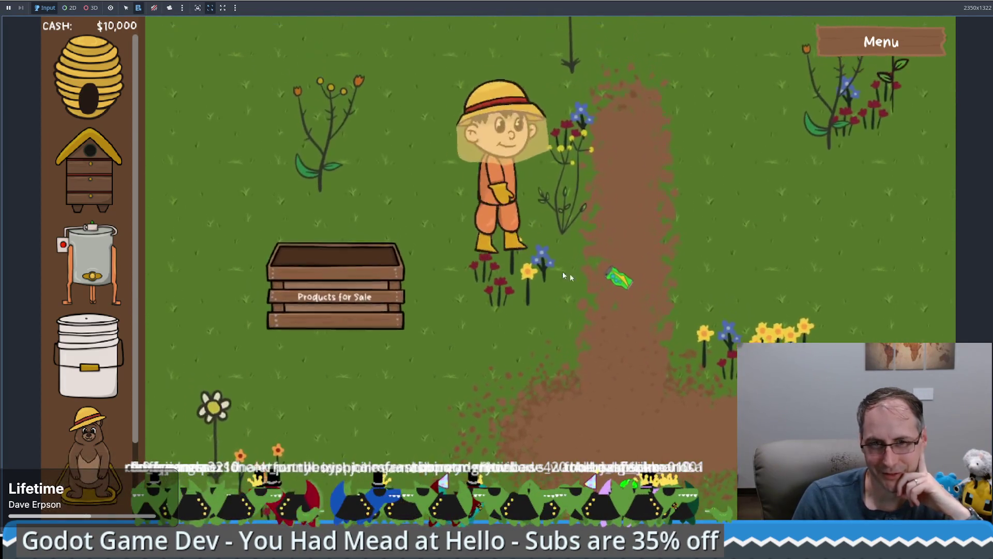
left_click(422, 350)
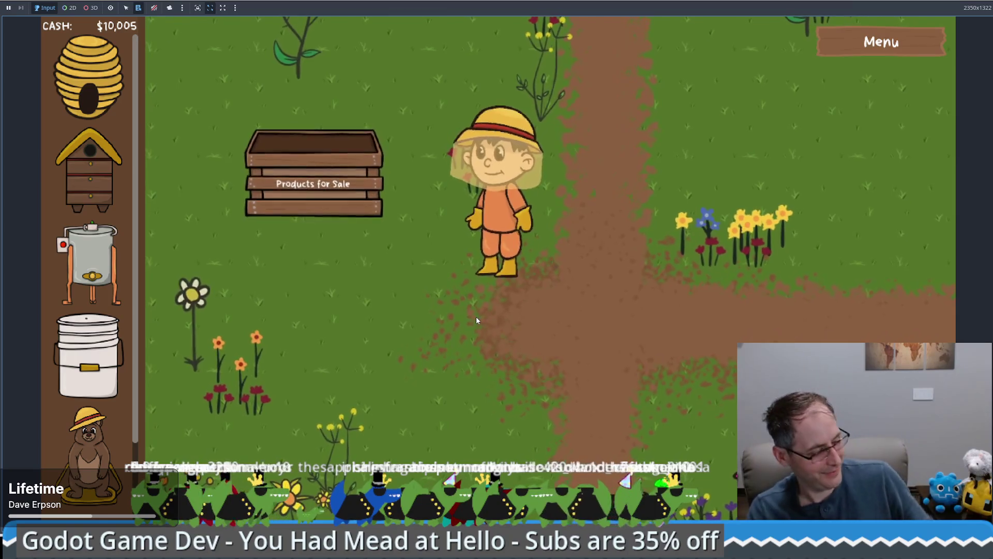
left_click(535, 280)
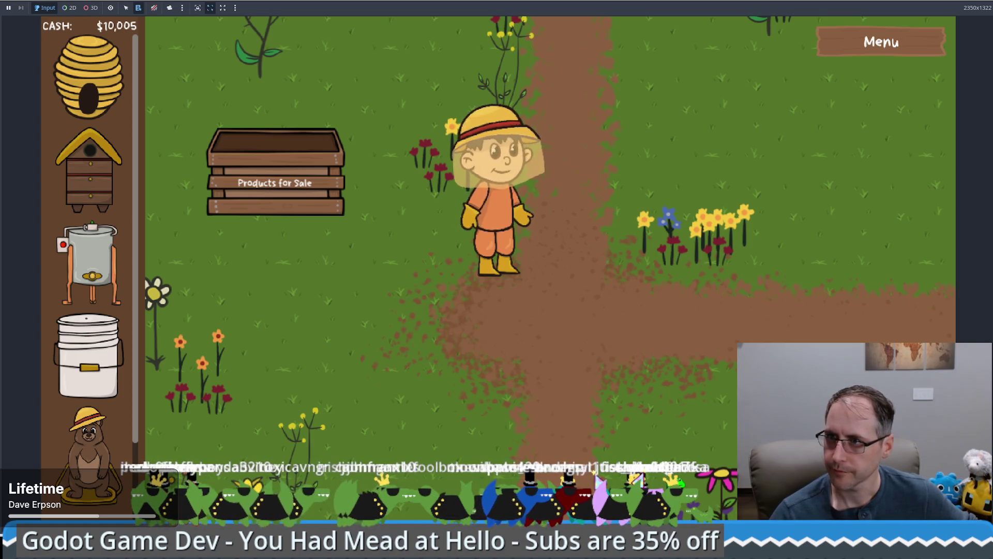
left_click(516, 288)
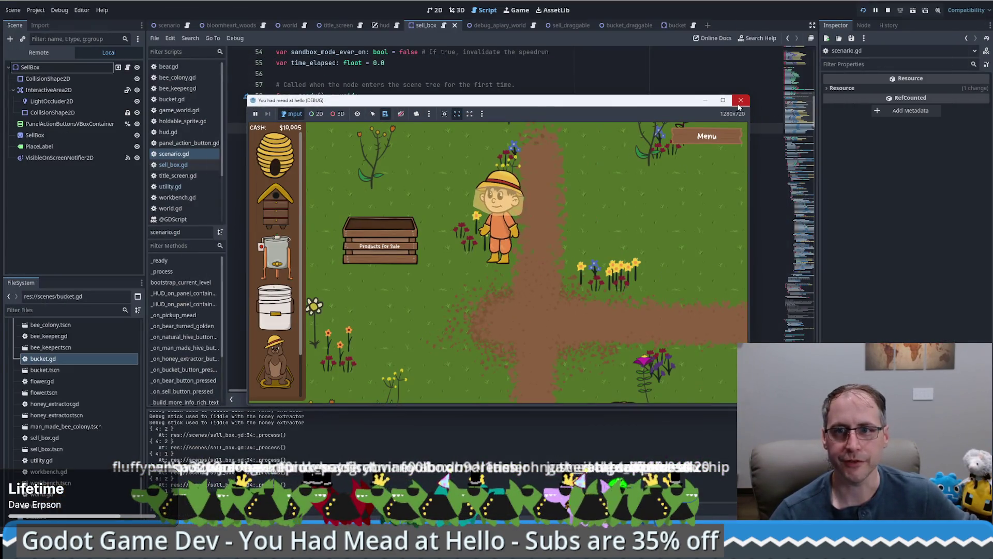
Close the game debug window to stop the running game
left_click(740, 100)
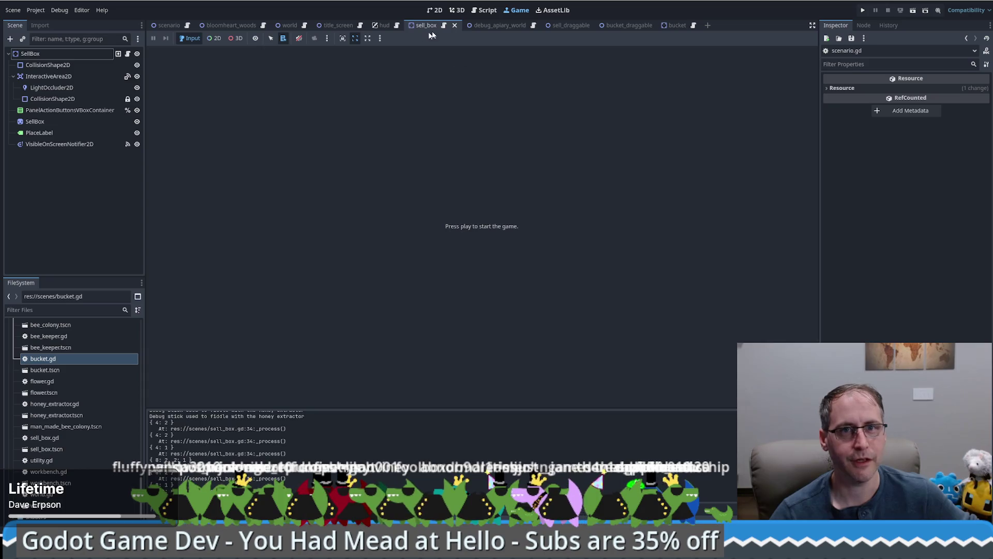
Switch to the 2D view, open the hud scene tab and select its Menu button
left_click(434, 10)
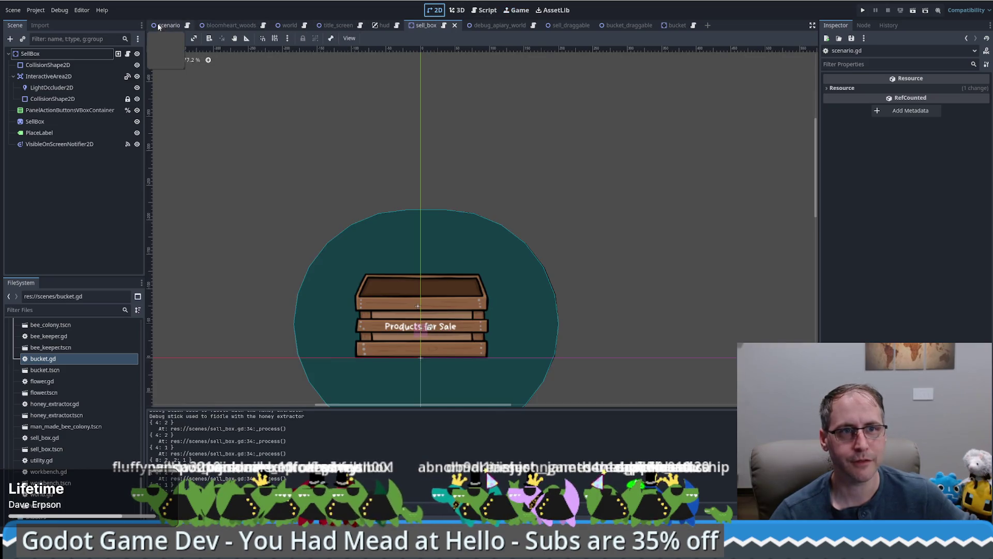
left_click(161, 26)
left_click(383, 25)
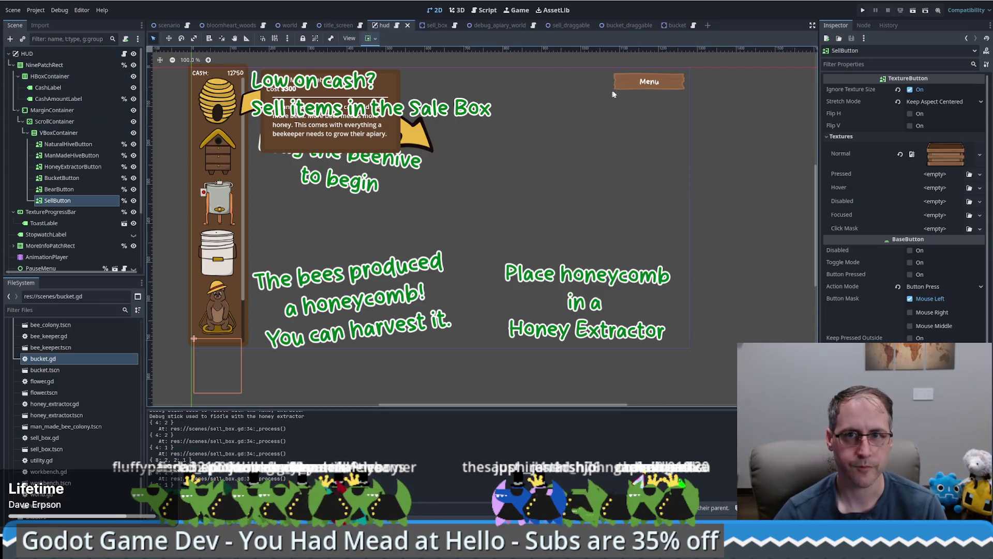
left_click(644, 79)
scroll(51, 238, "down", 2)
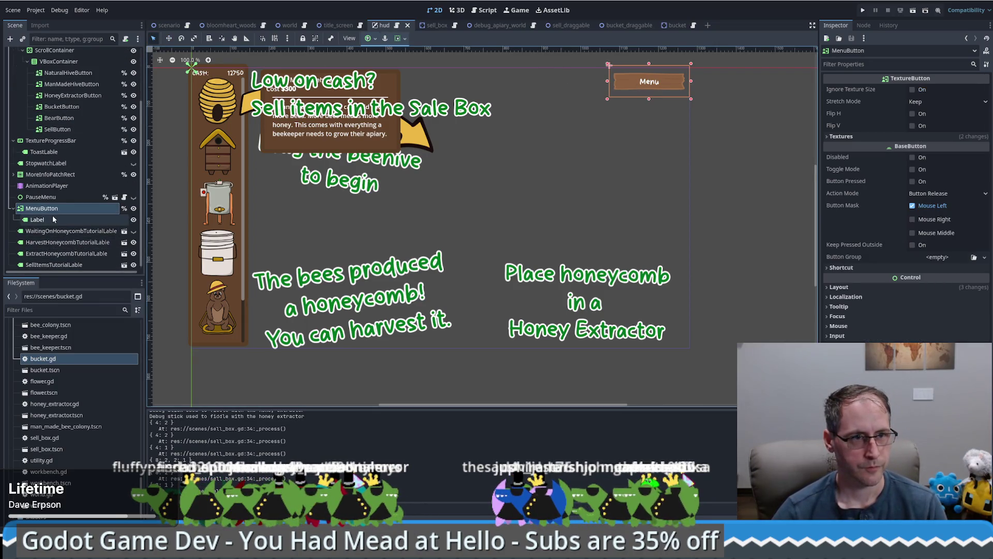
Duplicate MenuButton into a 'Load' button left of Menu, named LoadButton
left_click(61, 208)
key("ctrl+d")
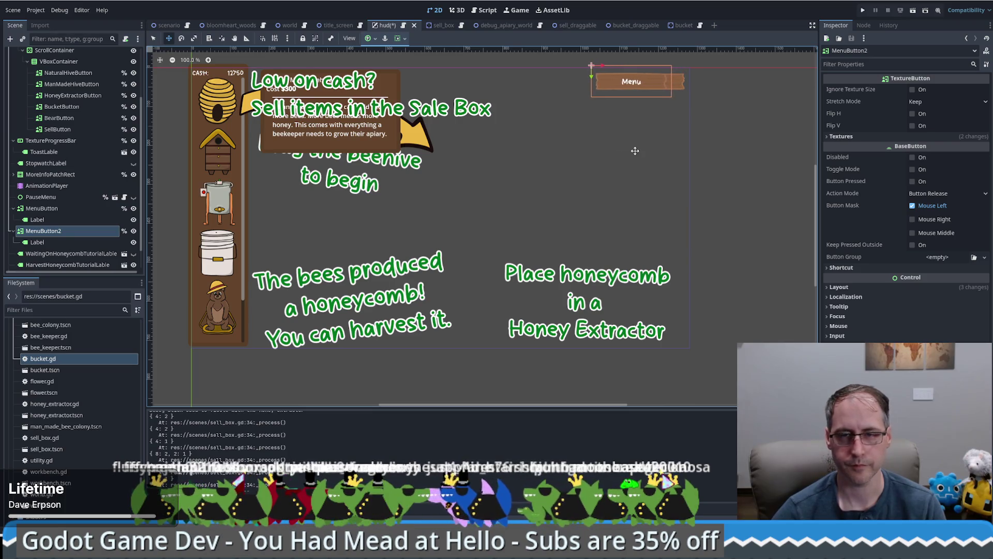
key("Left")
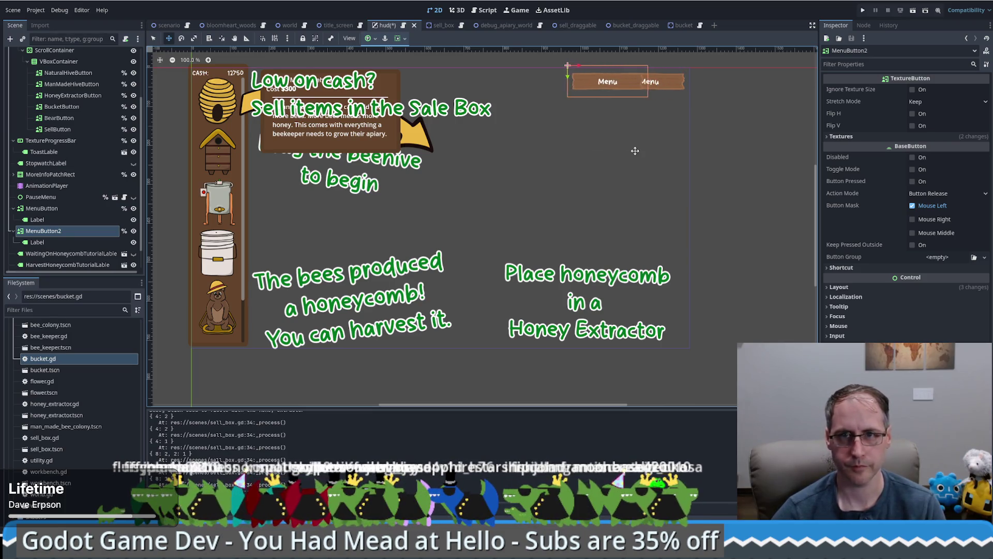
key("Left")
key("Left")
key("Left")
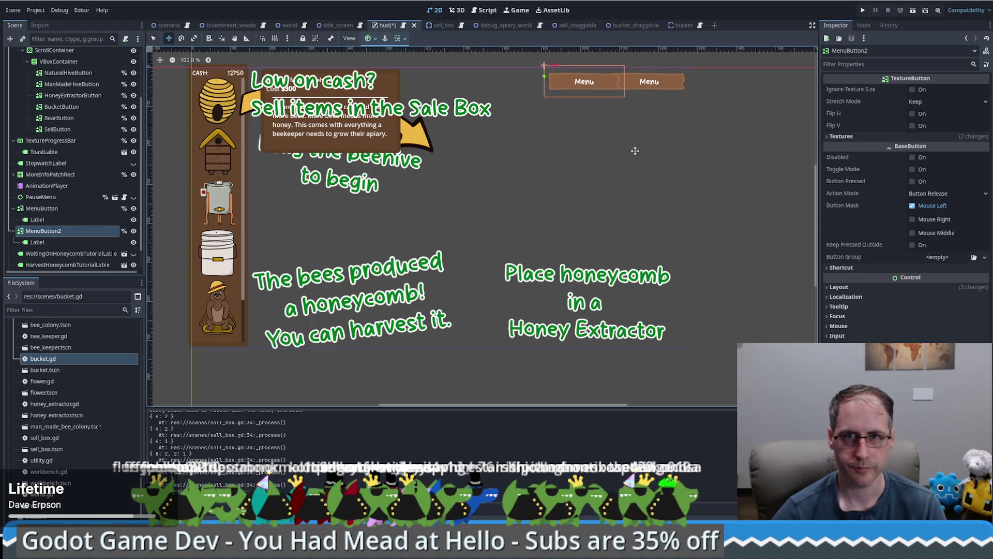
key("Left")
key("Left")
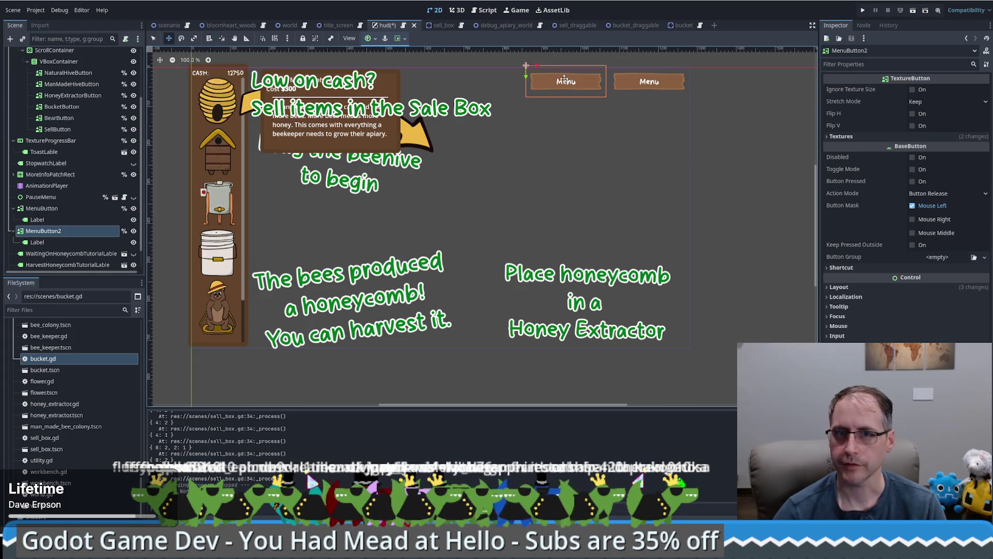
left_click(93, 243)
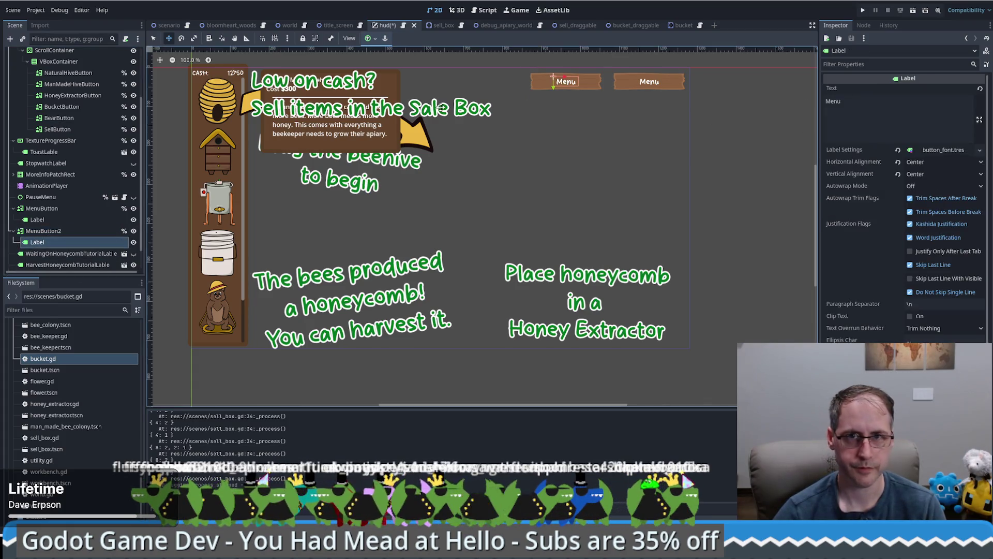
double_click(838, 105)
type("Load")
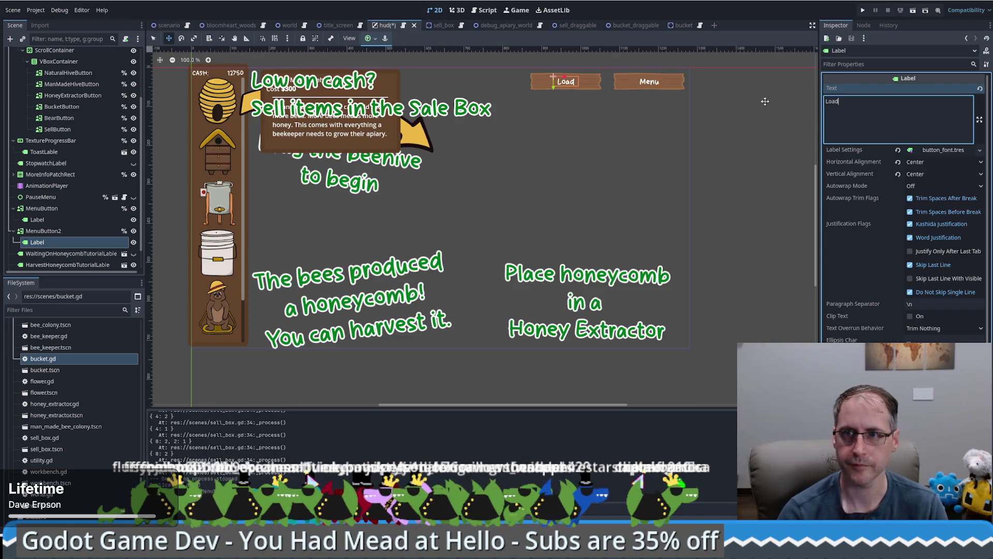
left_click(51, 231)
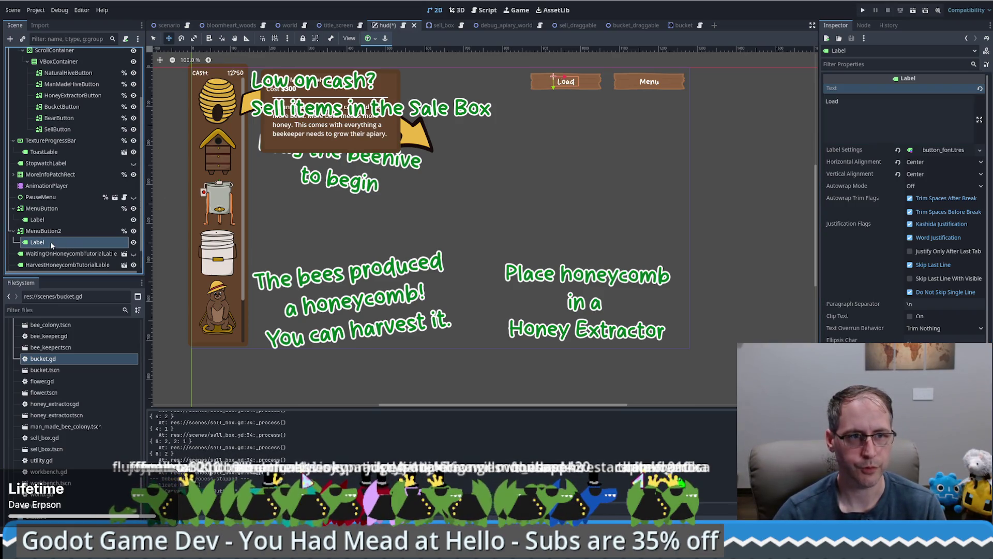
double_click(51, 231)
type("Loa")
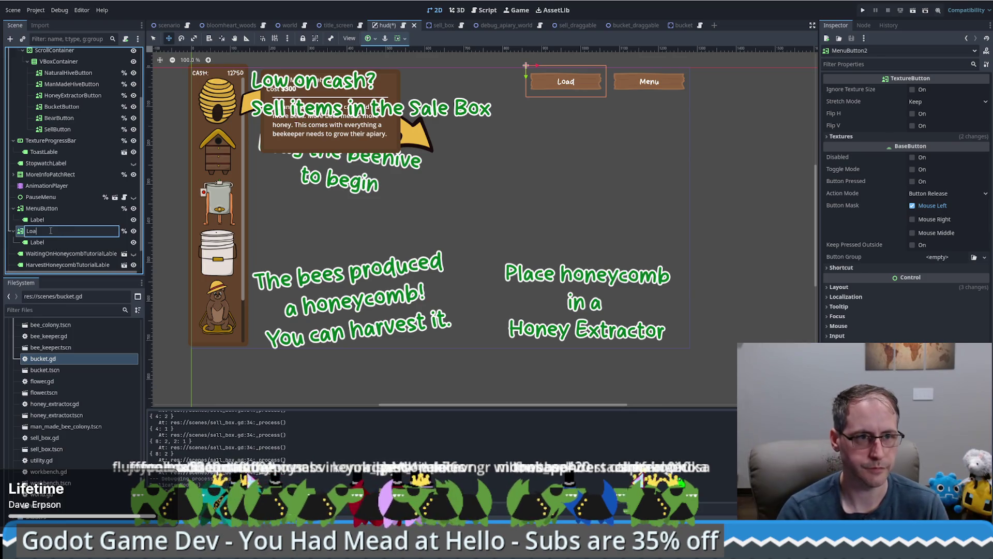
type("dButton")
key("Return")
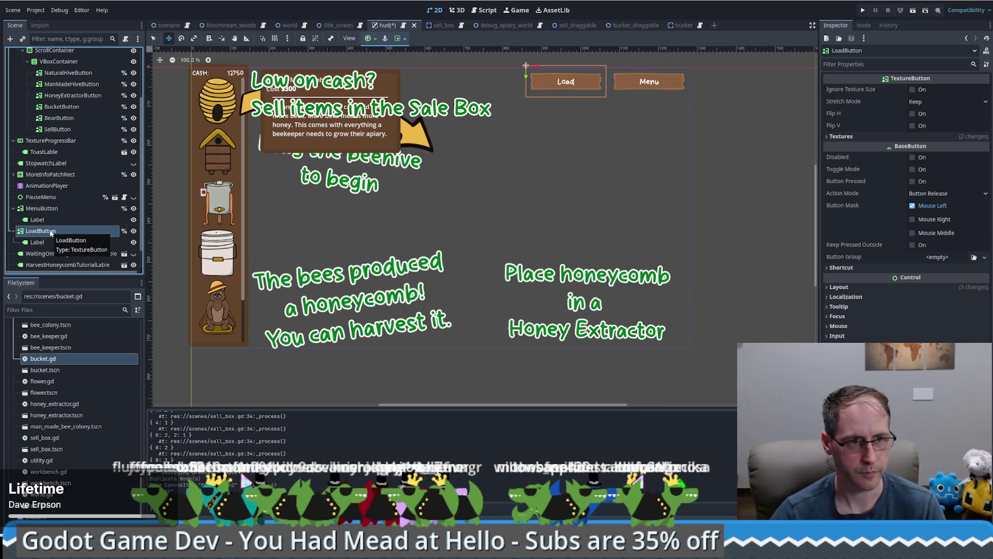
Duplicate LoadButton into a 'Save' button placed left of Load, named SaveButton
key("ctrl+d")
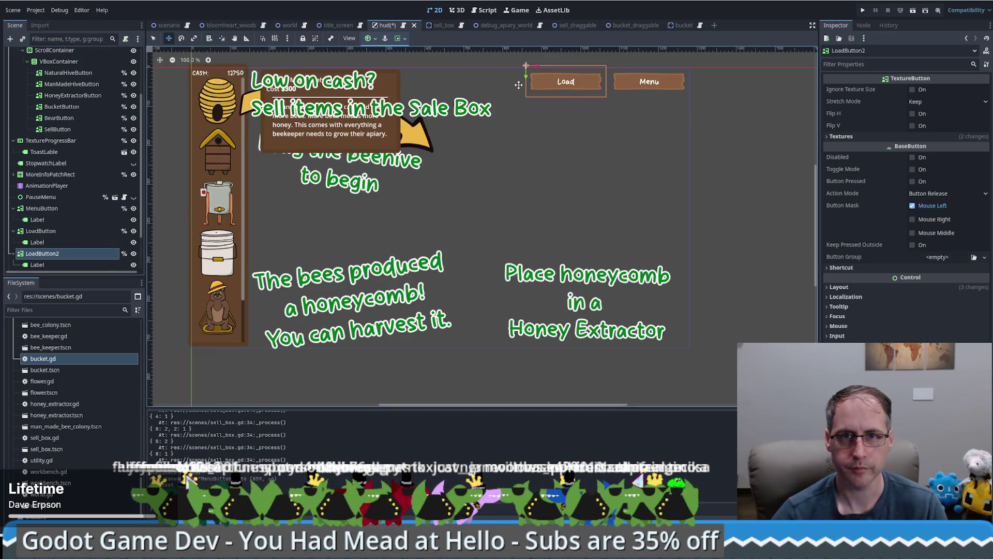
left_click_drag(536, 64, 458, 65)
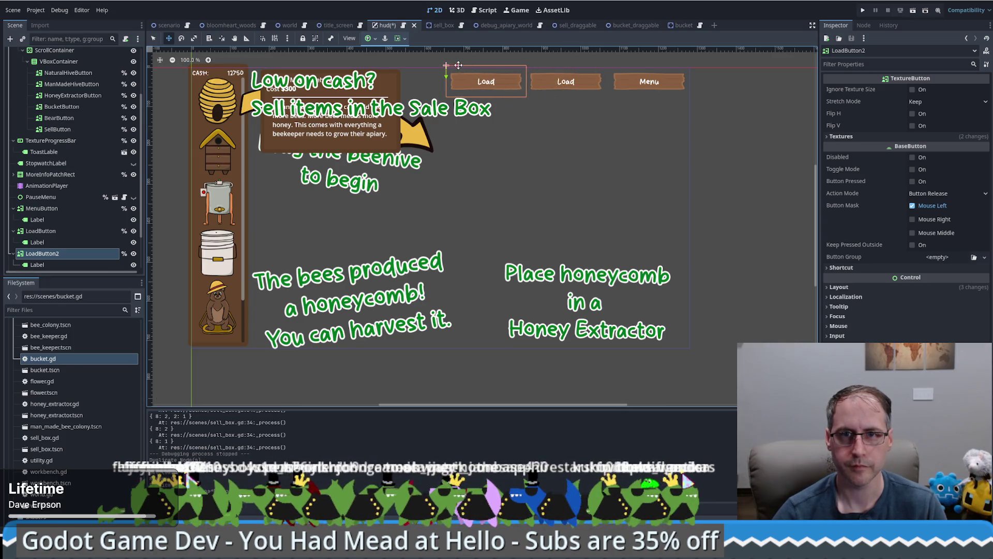
left_click(485, 81)
left_click(868, 115)
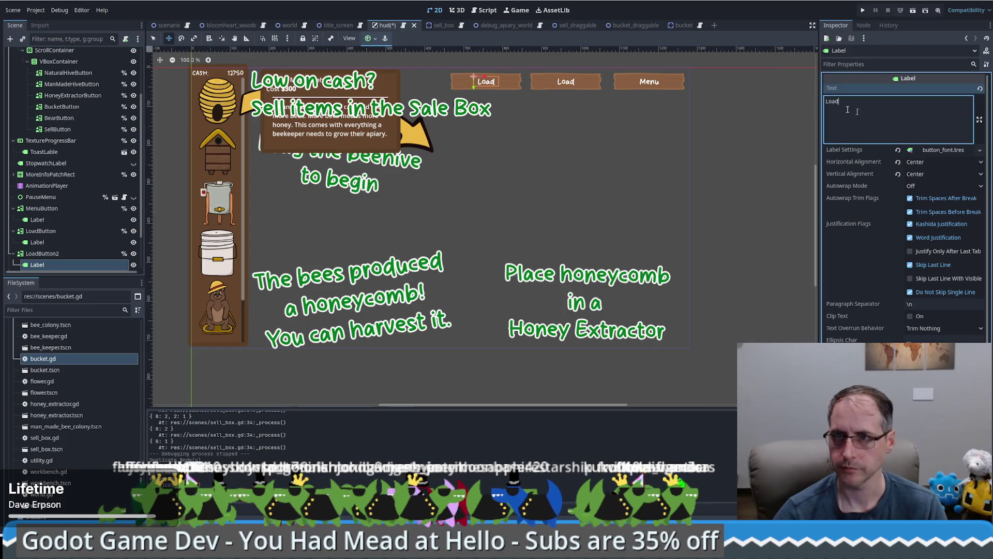
key("BackSpace")
key("BackSpace")
key("BackSpace")
type("Save")
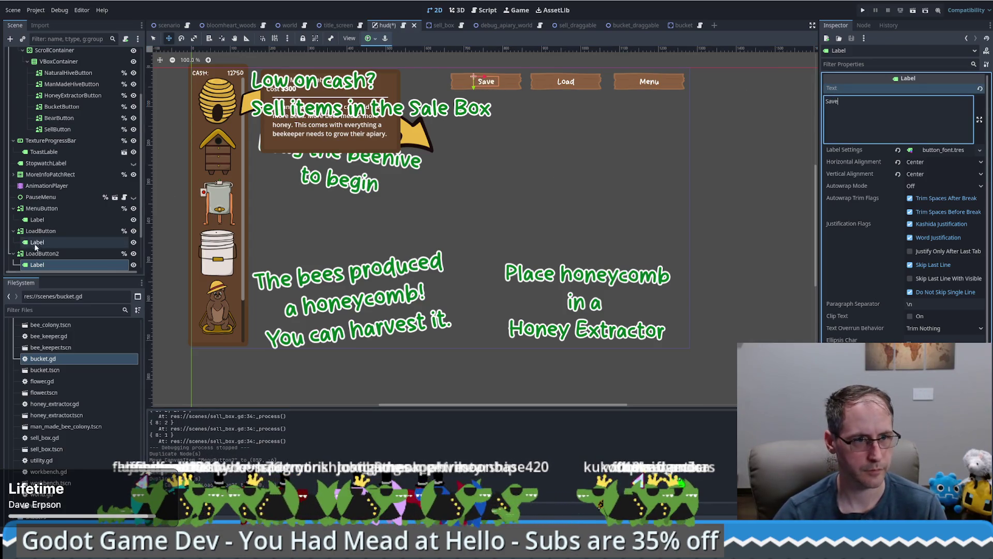
double_click(68, 253)
left_click(69, 253)
key("BackSpace")
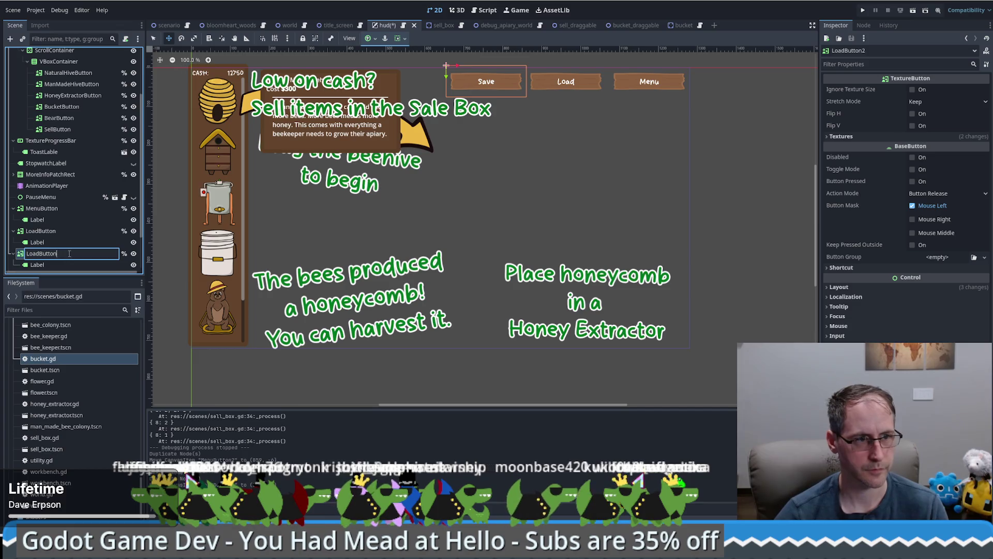
type("Save")
key("Return")
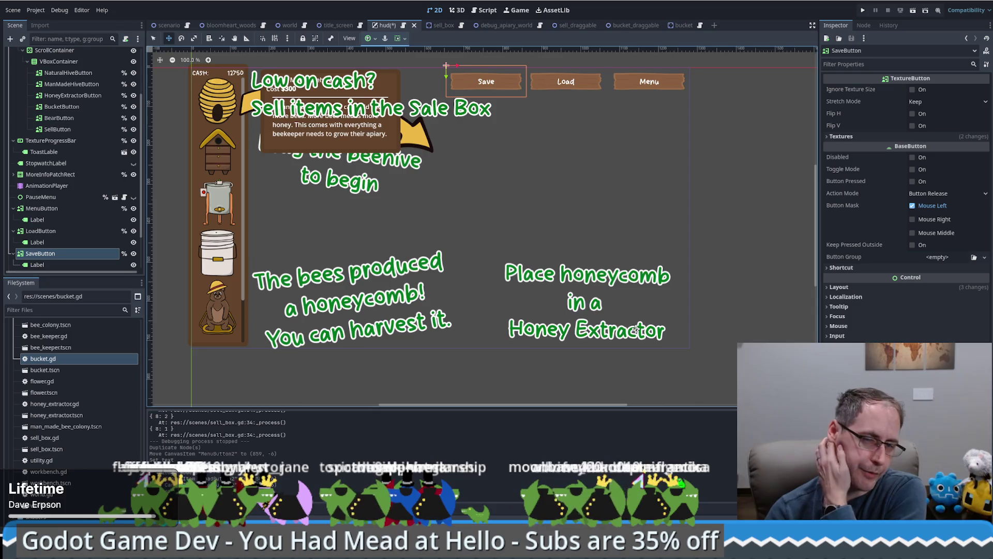
Save the hud scene and open the PauseMenu's pause_menu.gd script
left_click(66, 231)
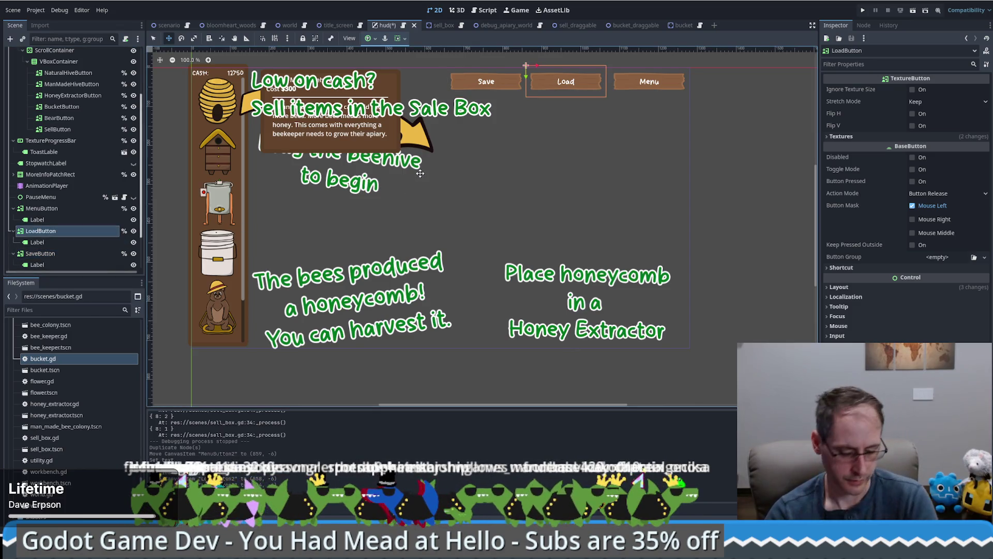
key("ctrl+s")
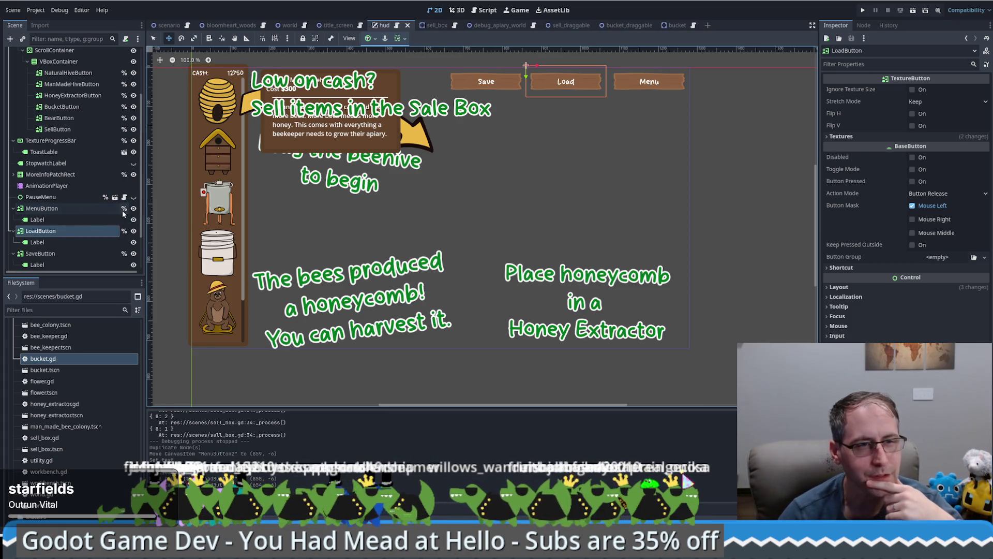
left_click(104, 210)
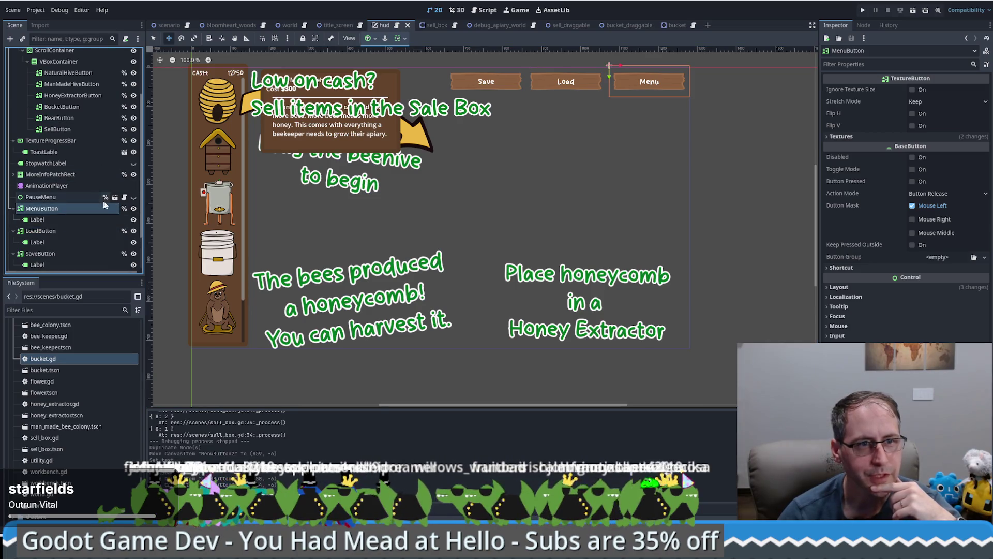
left_click(124, 197)
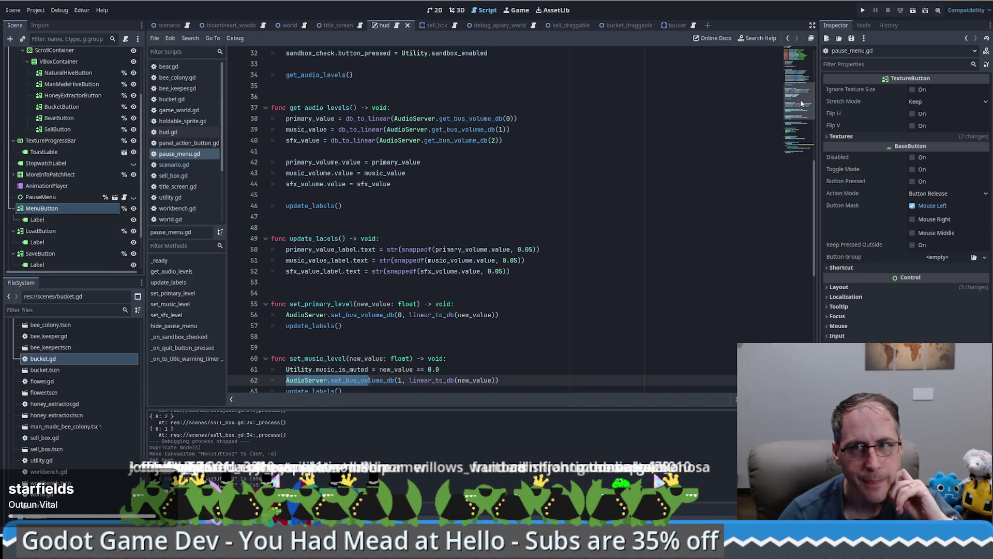
Read through pause_menu.gd, inspecting hide_pause_menu and the title_button declaration
left_click(799, 58)
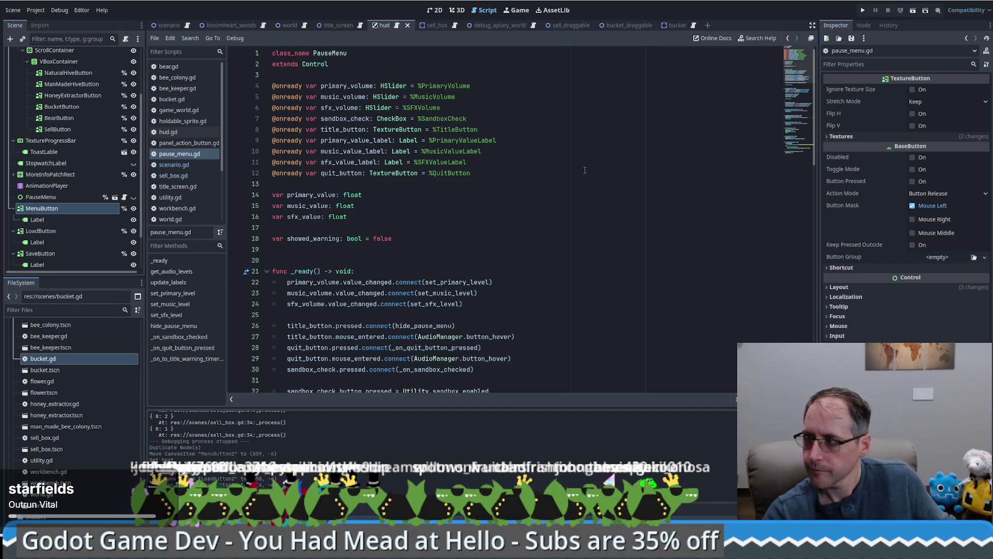
scroll(590, 176, "down", 3)
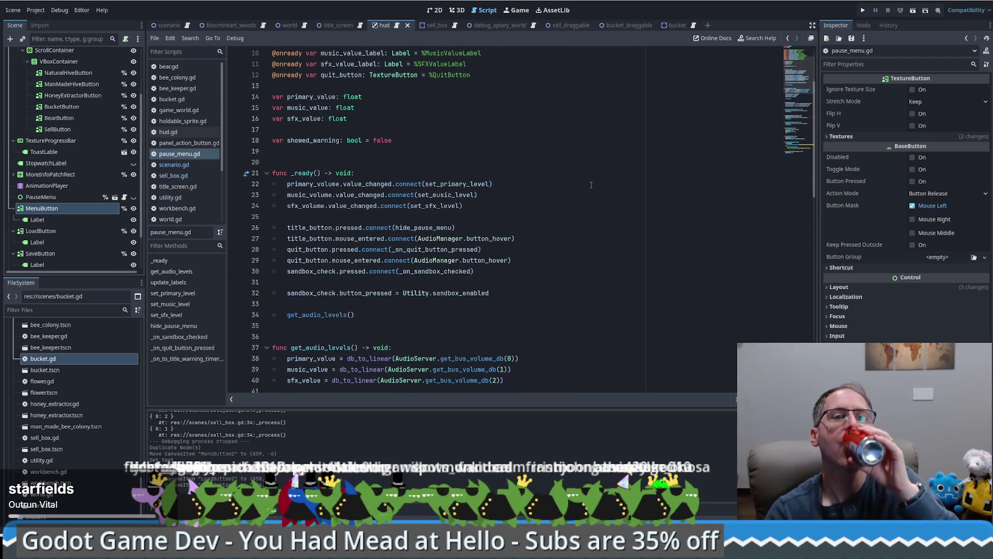
scroll(589, 184, "down", 5)
scroll(517, 228, "down", 7)
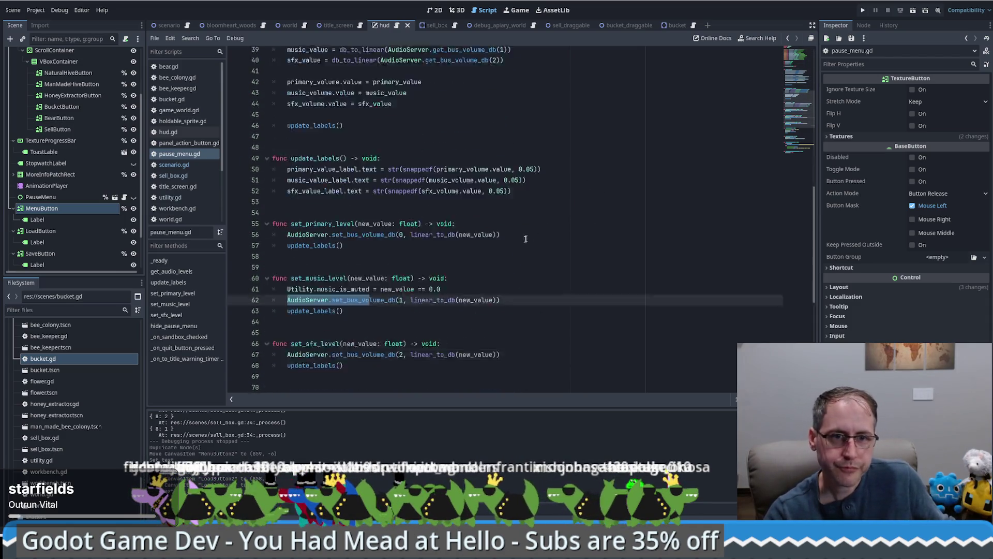
scroll(513, 237, "down", 3)
scroll(552, 250, "down", 3)
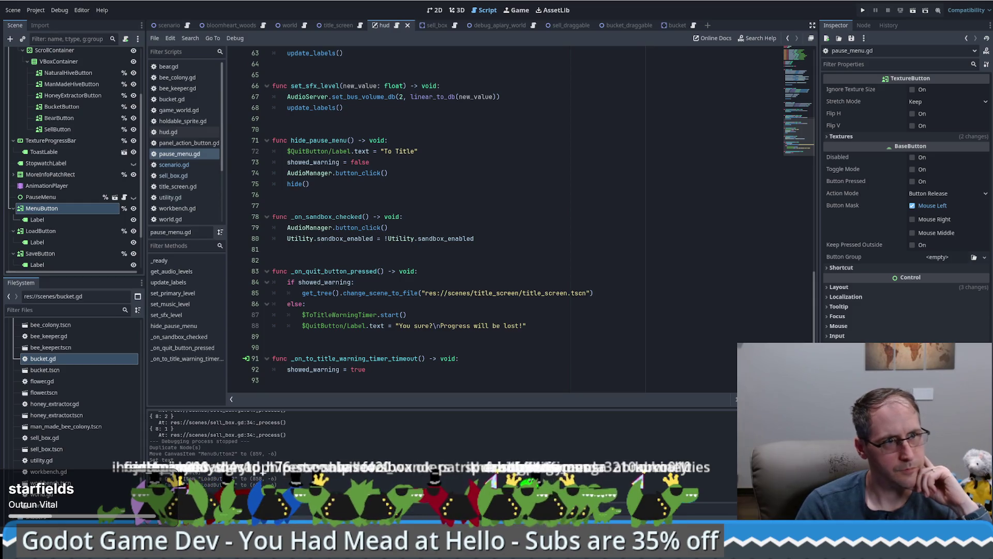
left_click(455, 184)
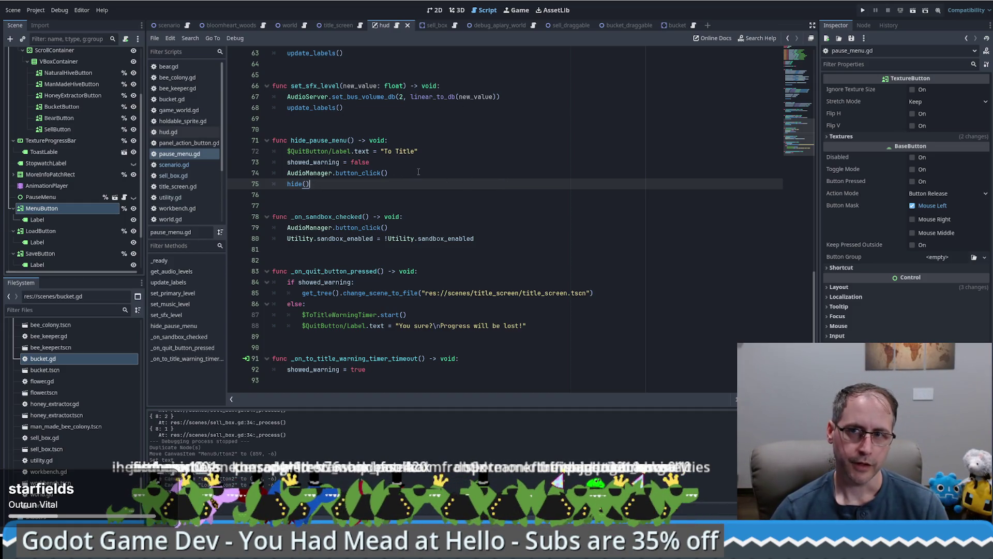
double_click(320, 141)
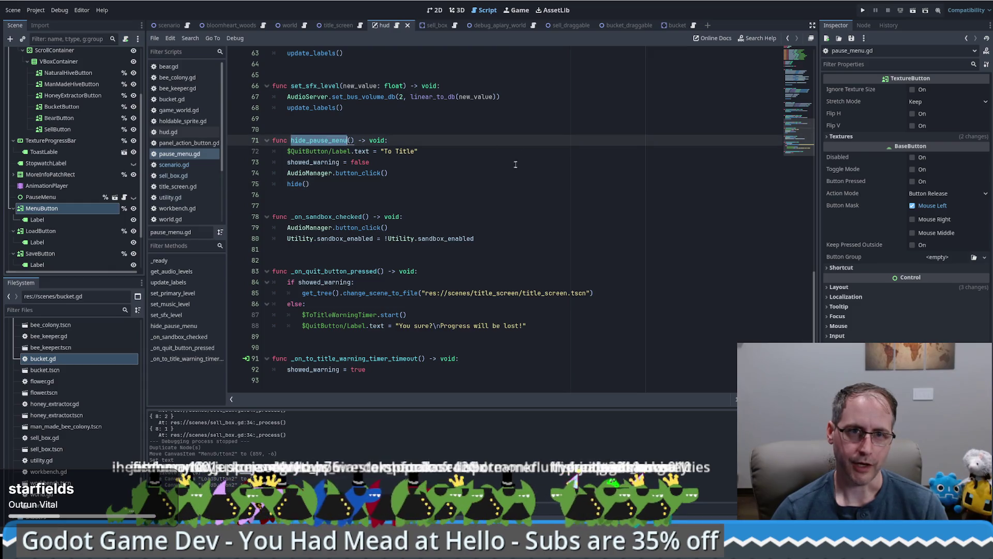
scroll(517, 166, "up", 12)
scroll(522, 170, "up", 5)
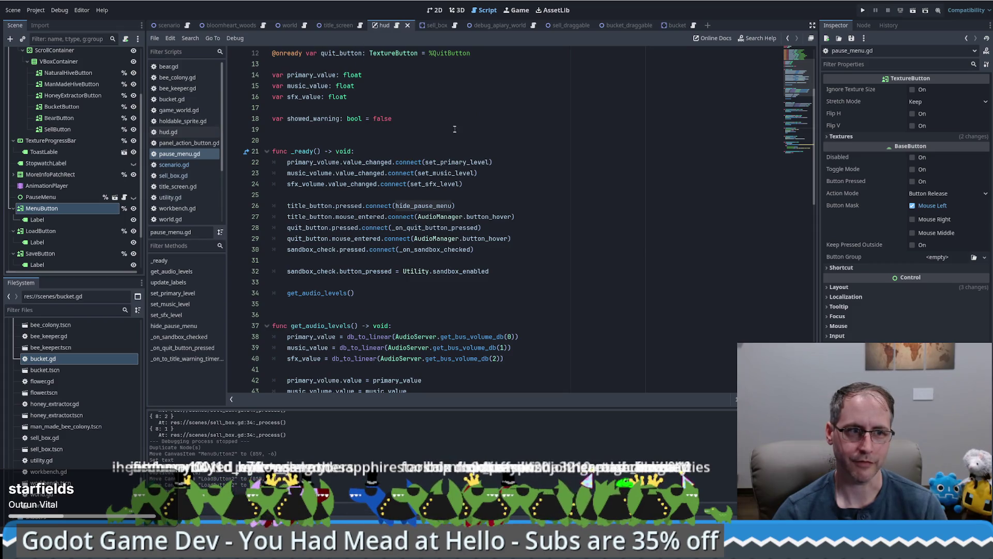
scroll(449, 131, "up", 4)
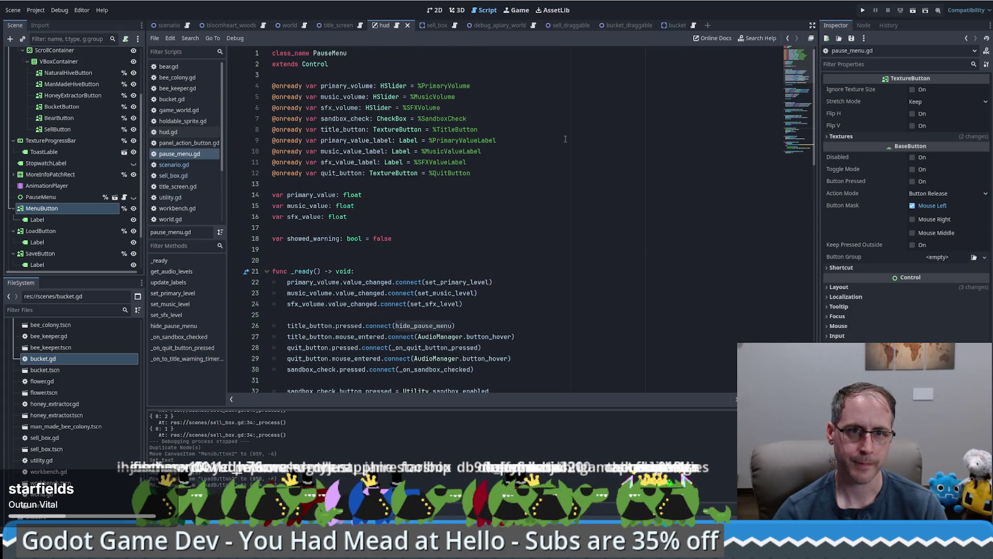
left_click(546, 129)
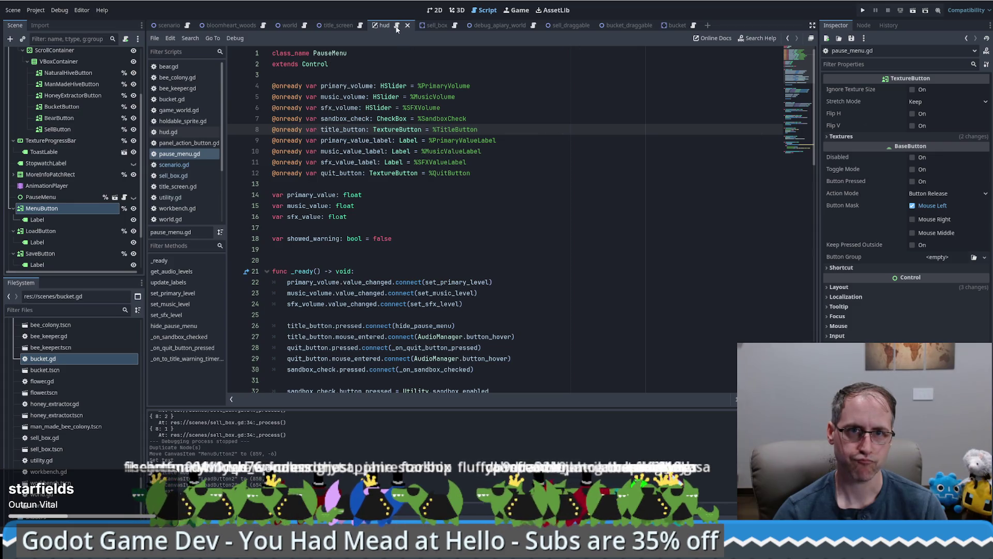
Check the MenuButton's signals in the Node tab, then bring up scenario.gd
left_click(861, 26)
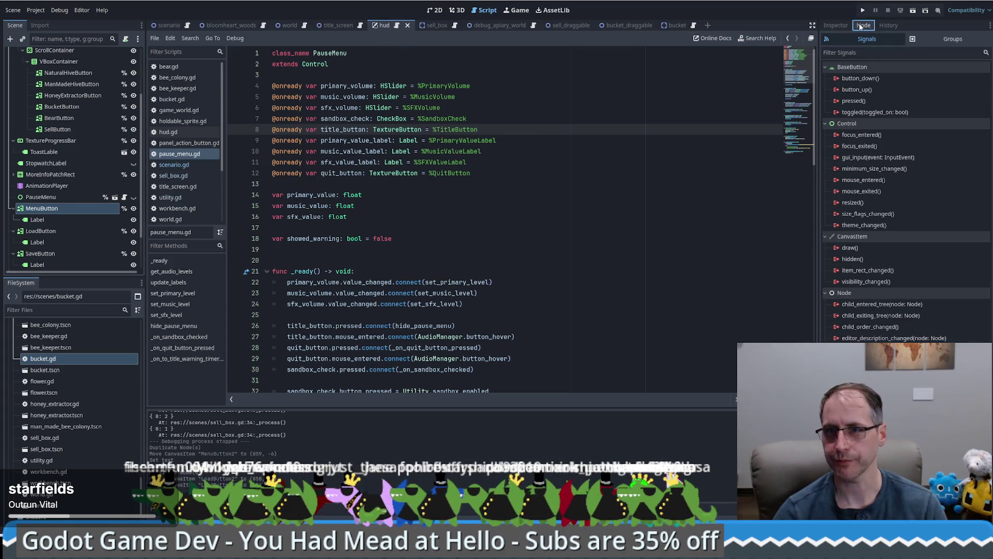
left_click(58, 209)
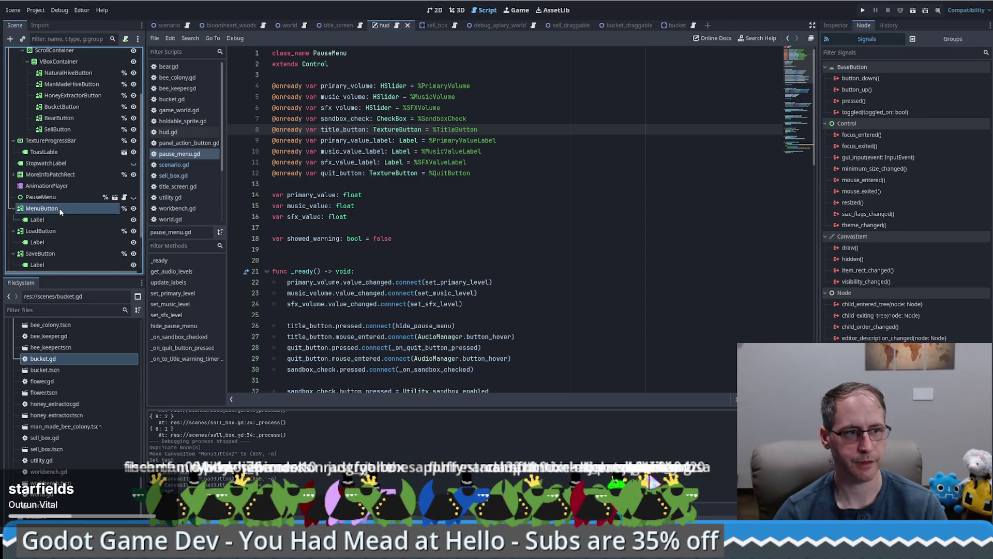
left_click(174, 165)
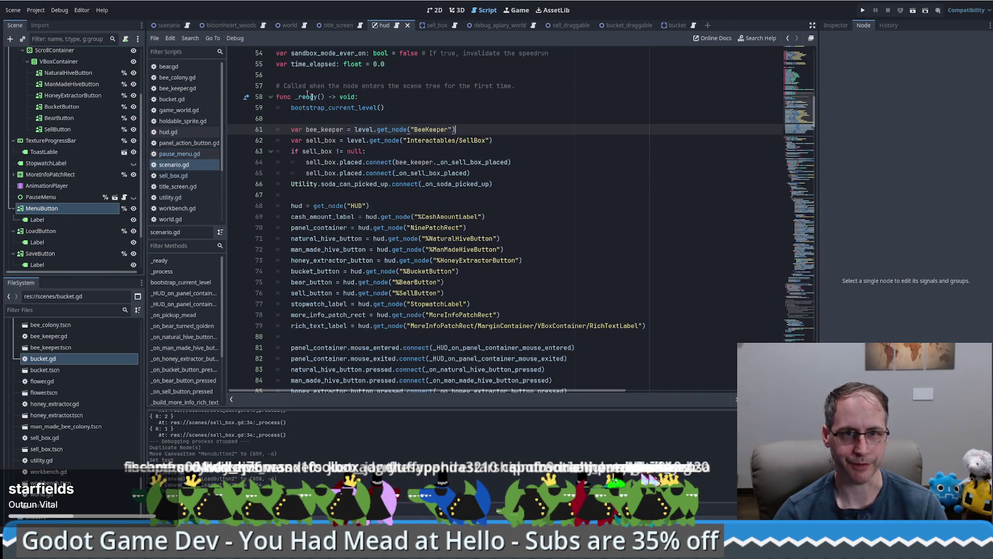
Scroll through scenario.gd's _ready HUD button wiring, then switch to hud.gd
scroll(450, 220, "down", 2)
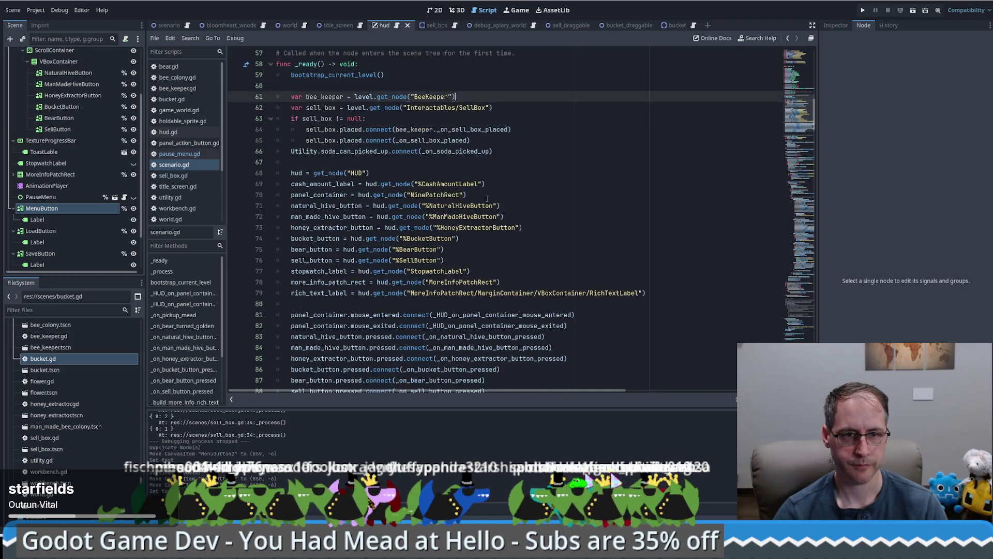
scroll(517, 202, "up", 5)
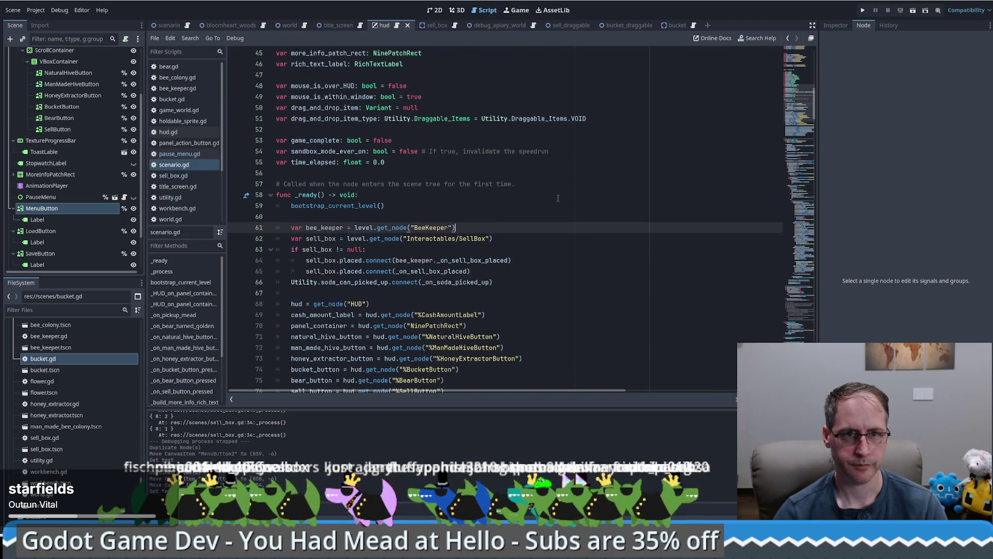
scroll(555, 198, "down", 1)
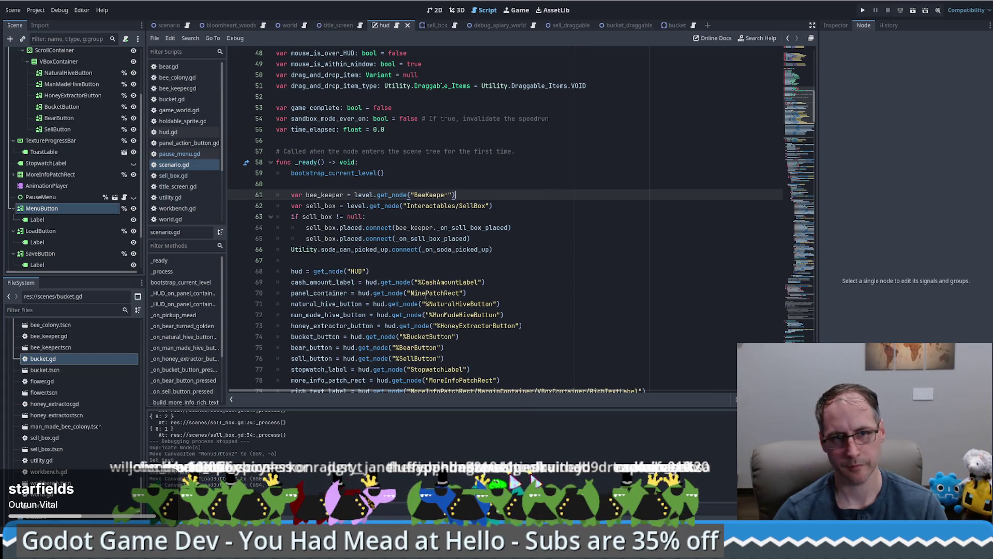
scroll(429, 291, "down", 1)
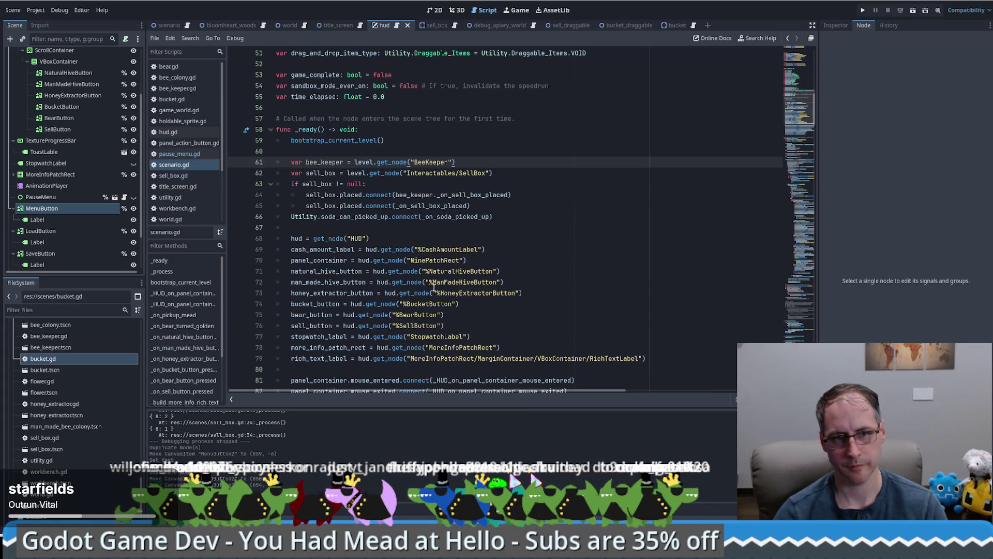
left_click(512, 263)
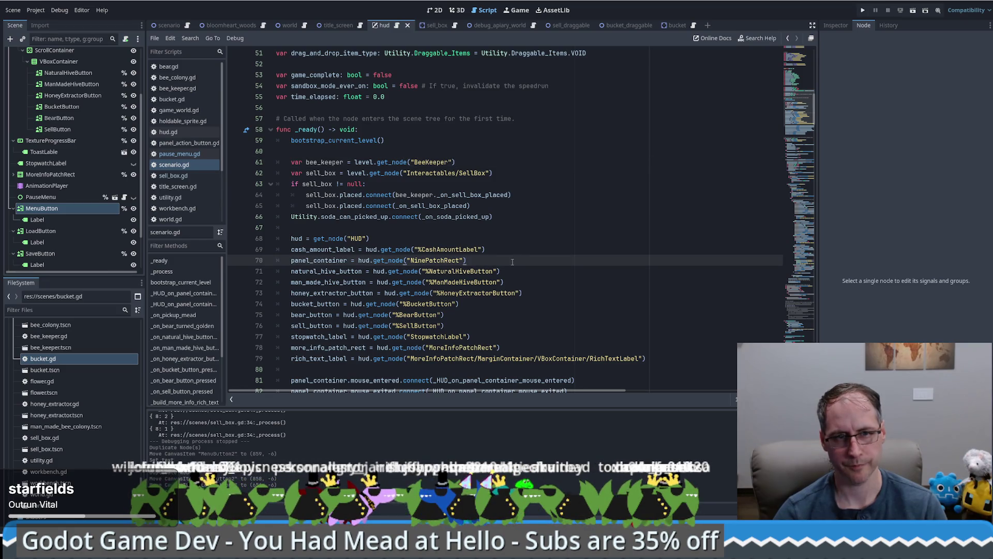
left_click(396, 25)
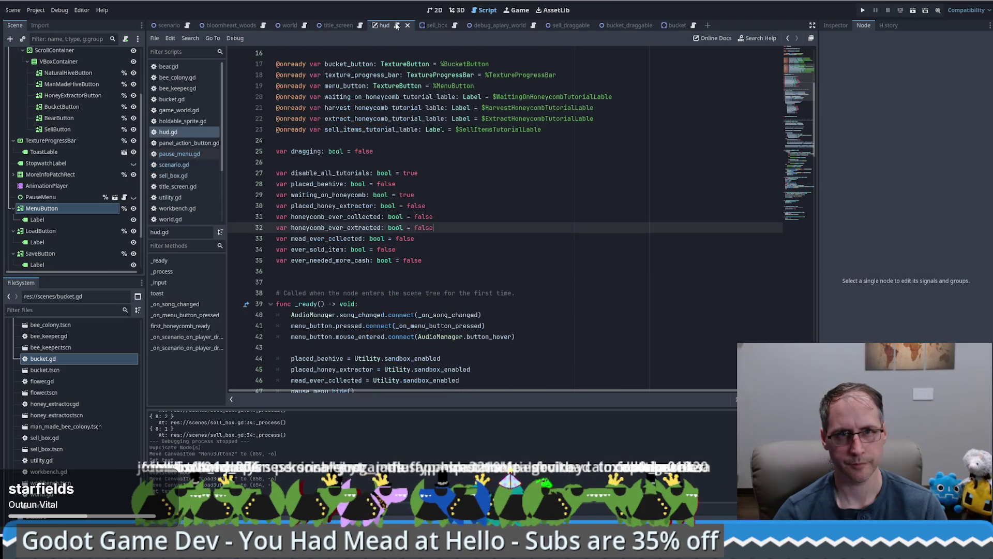
left_click(519, 186)
scroll(519, 189, "up", 3)
double_click(343, 184)
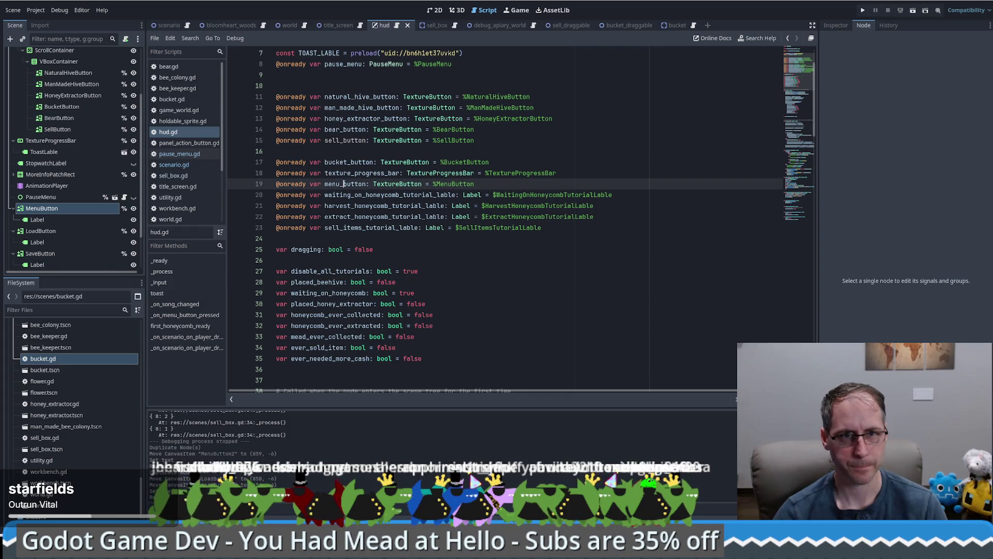
key("ctrl+f")
key("Return")
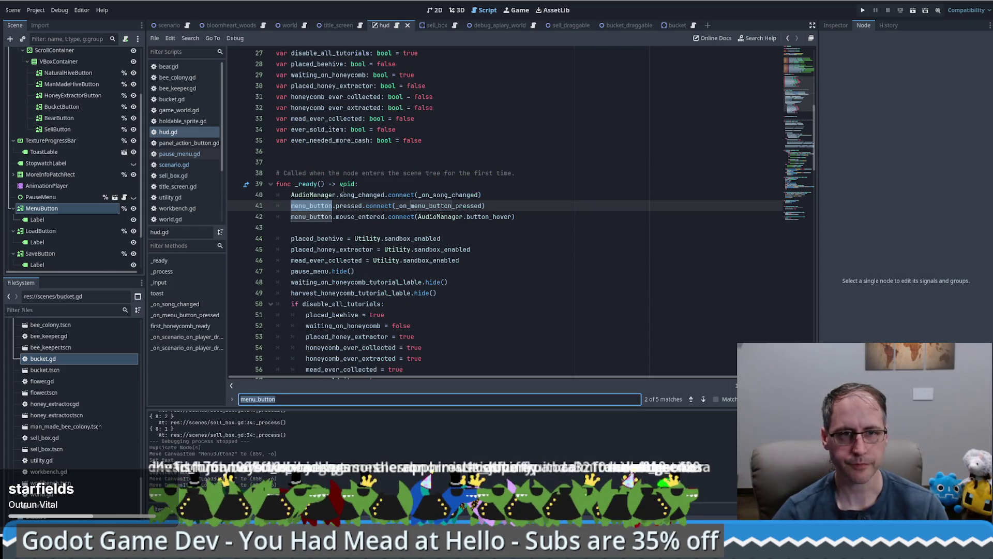
key("Escape")
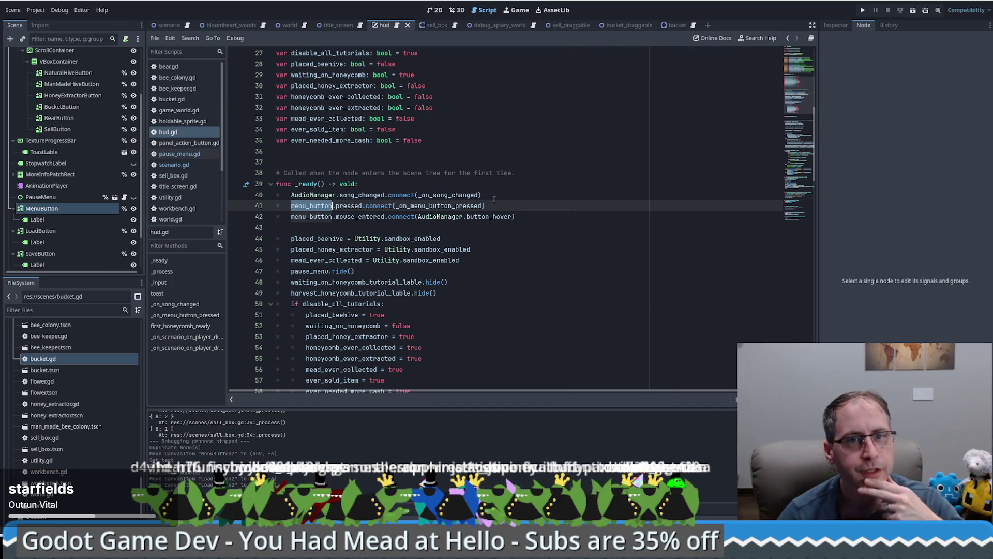
left_click(582, 256)
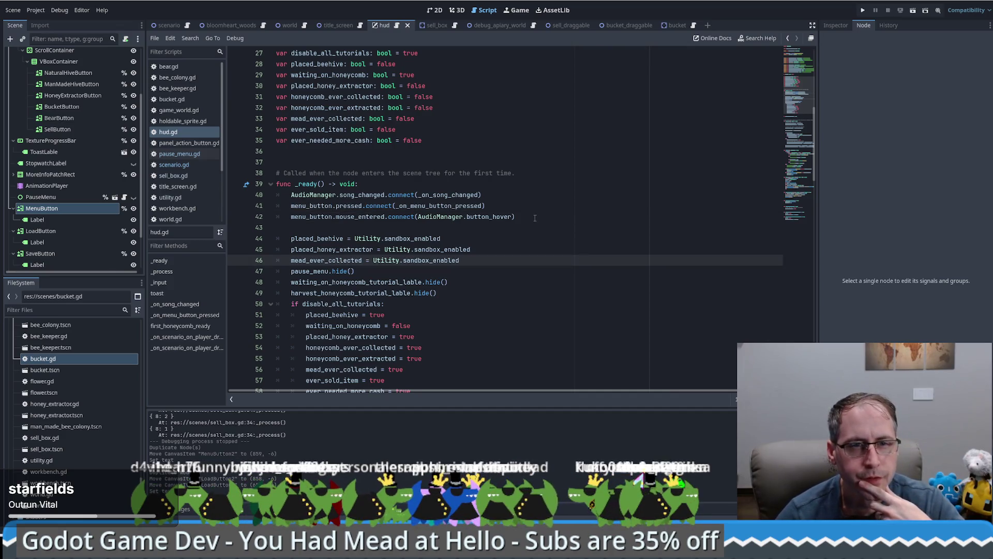
left_click(512, 207)
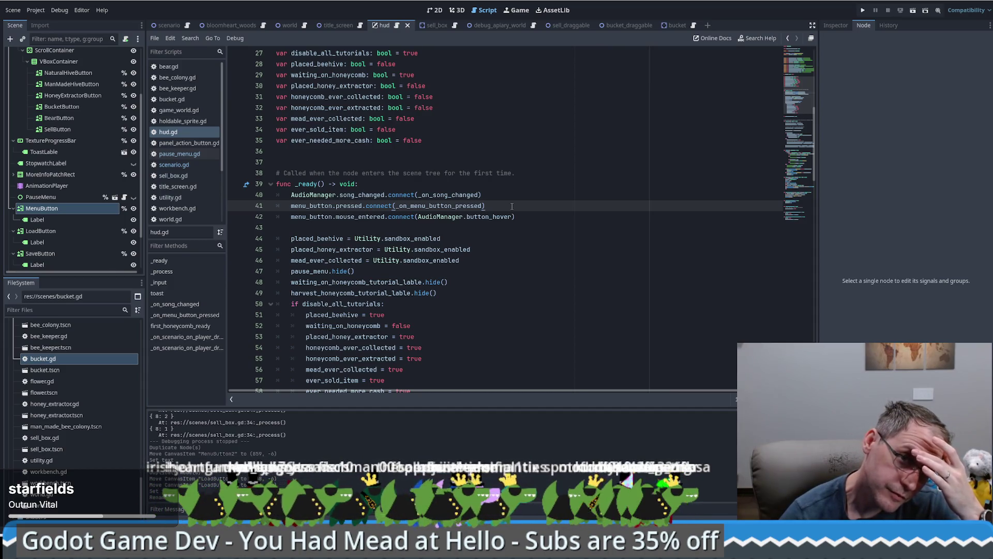
left_click(466, 207, "ctrl")
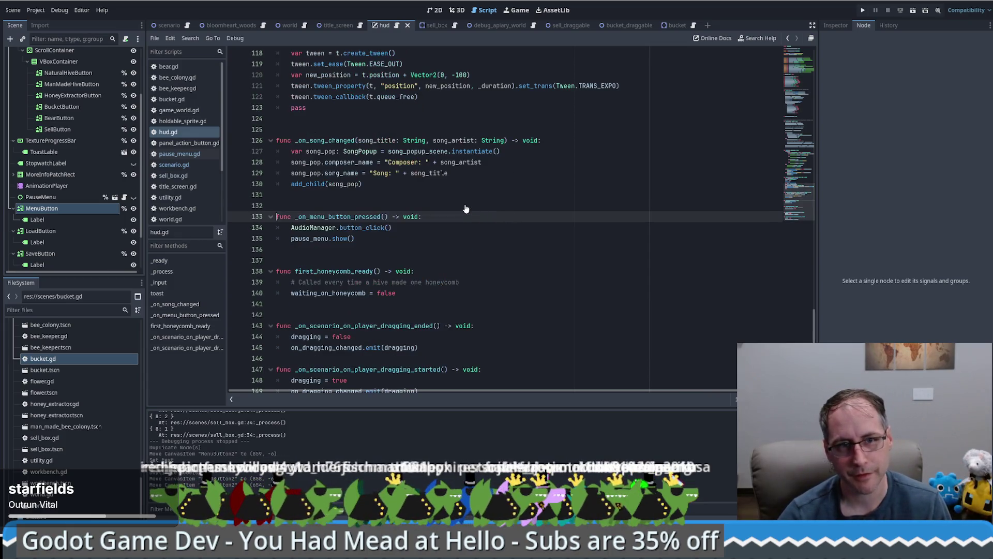
double_click(325, 239)
left_click(316, 239, "ctrl")
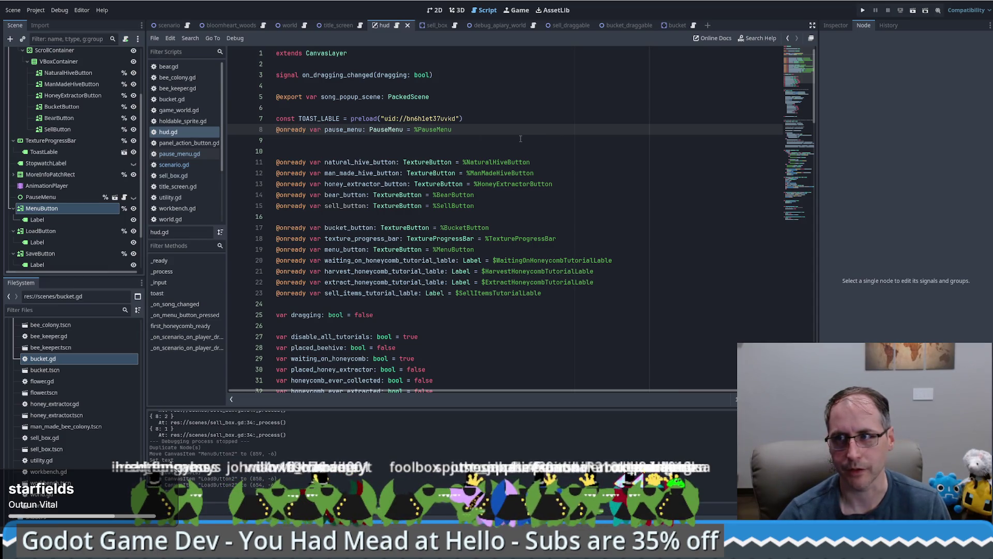
key("alt+Left")
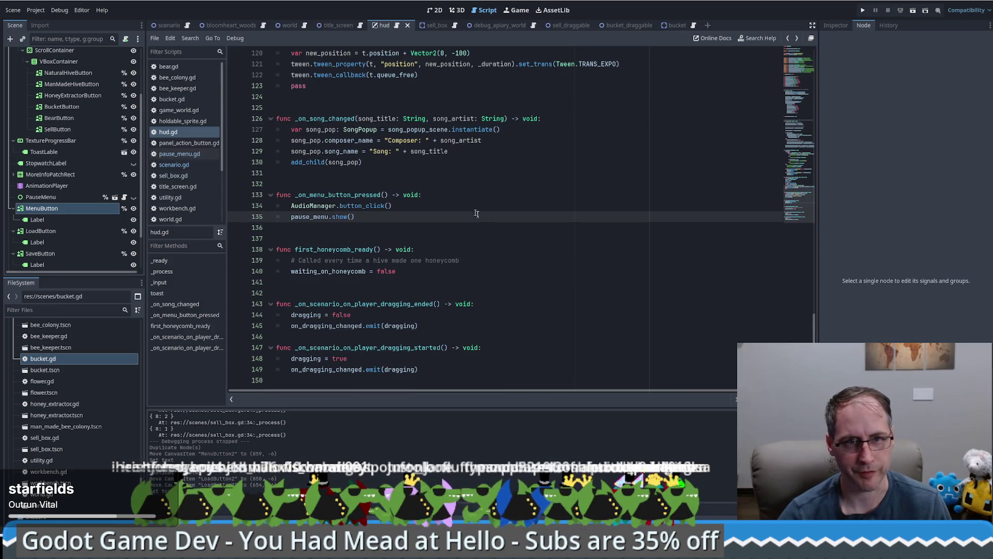
scroll(471, 207, "up", 2)
scroll(478, 209, "up", 3)
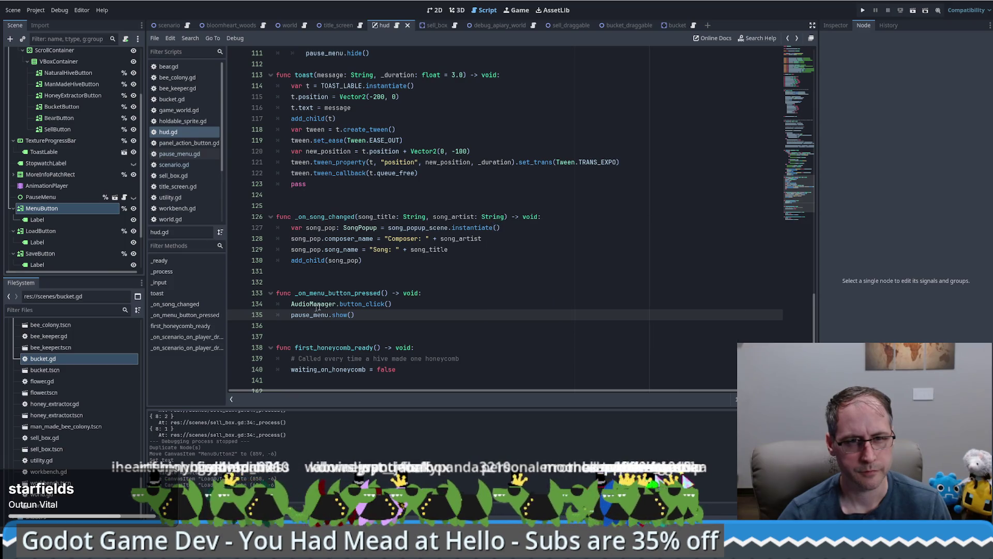
left_click_drag(789, 194, 787, 62)
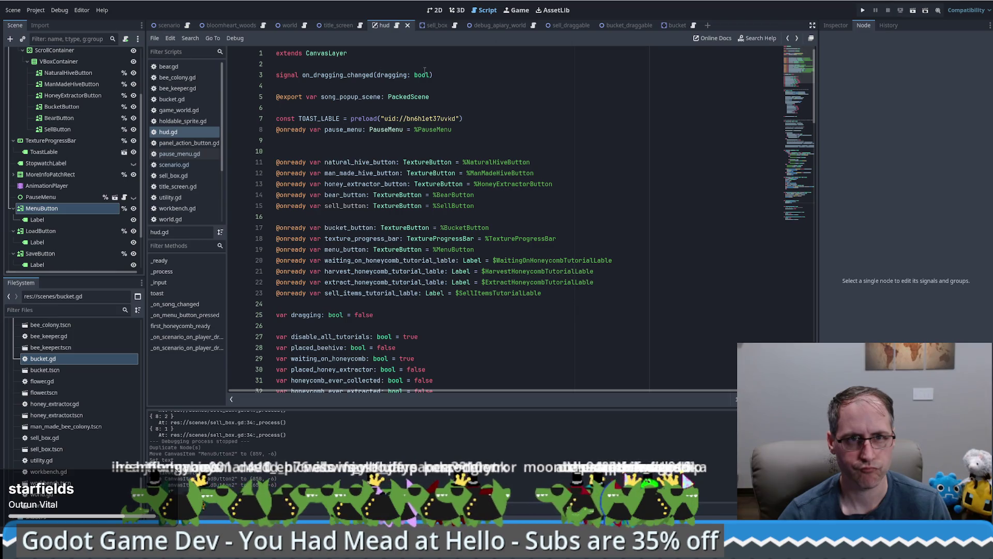
mouse_move(425, 73)
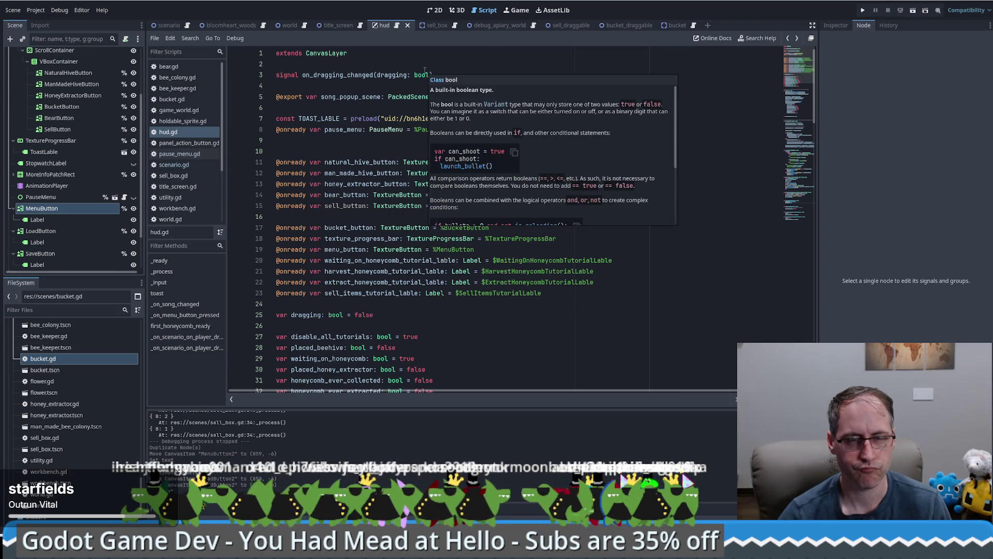
left_click(458, 70)
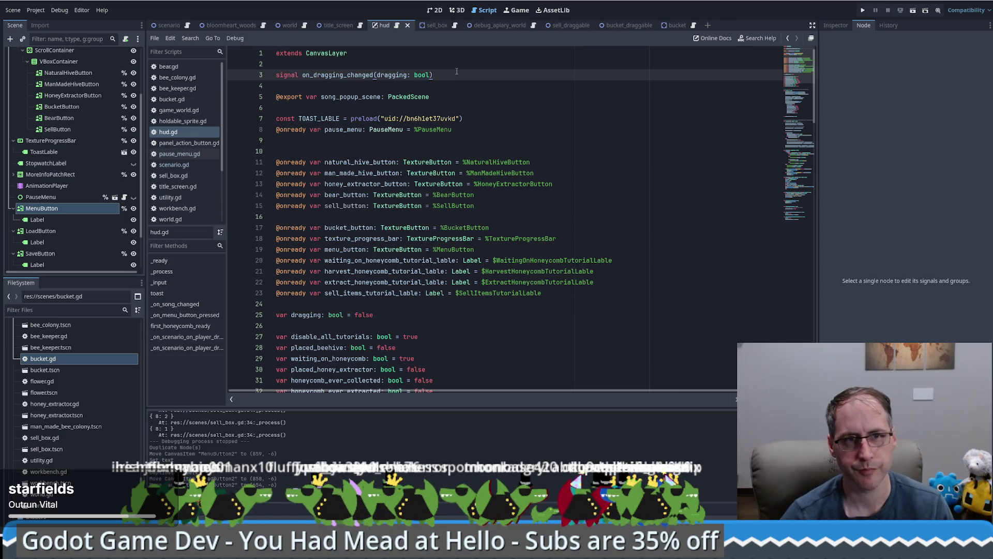
key("Return")
Add 'signal on_save' and 'signal on_load' without parentheses, plus a blank line after menu_button
type("signa")
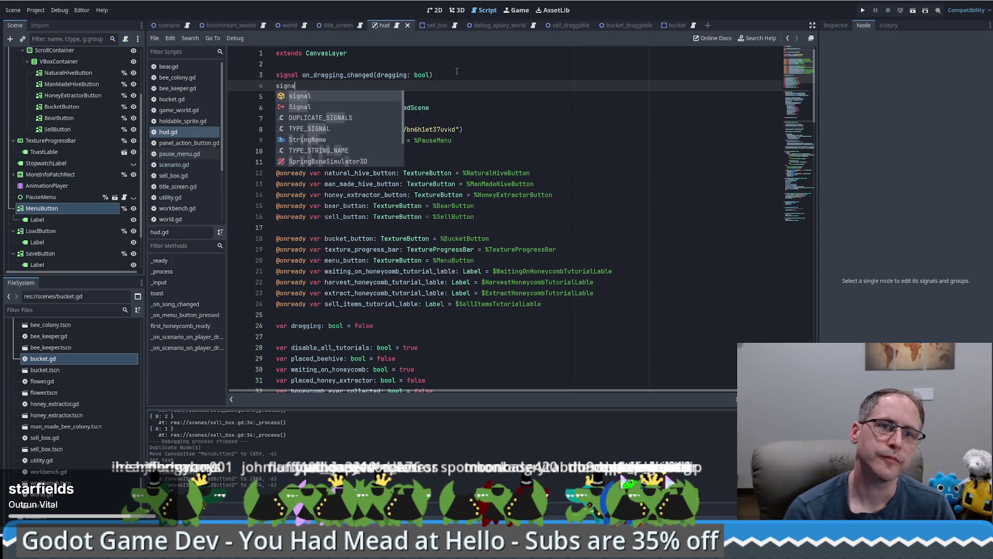
type("l on_sa")
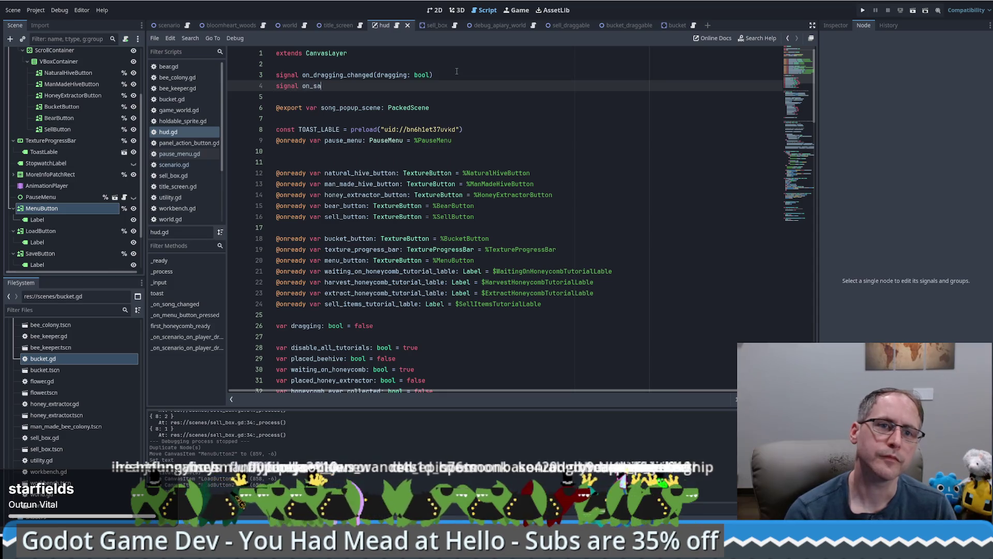
type("ve()")
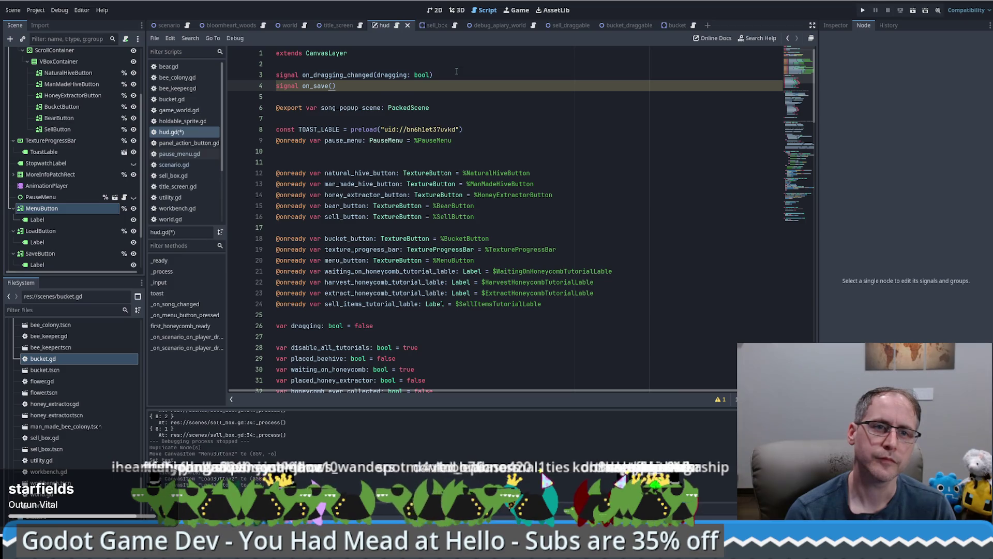
key("Return")
type("signal on_load()")
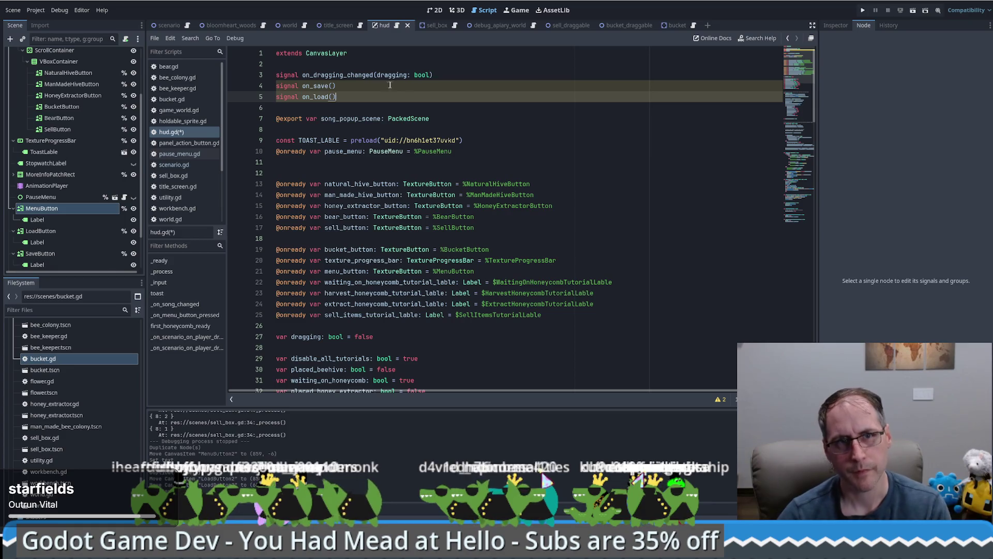
left_click(350, 86, "alt")
key("BackSpace")
key("BackSpace")
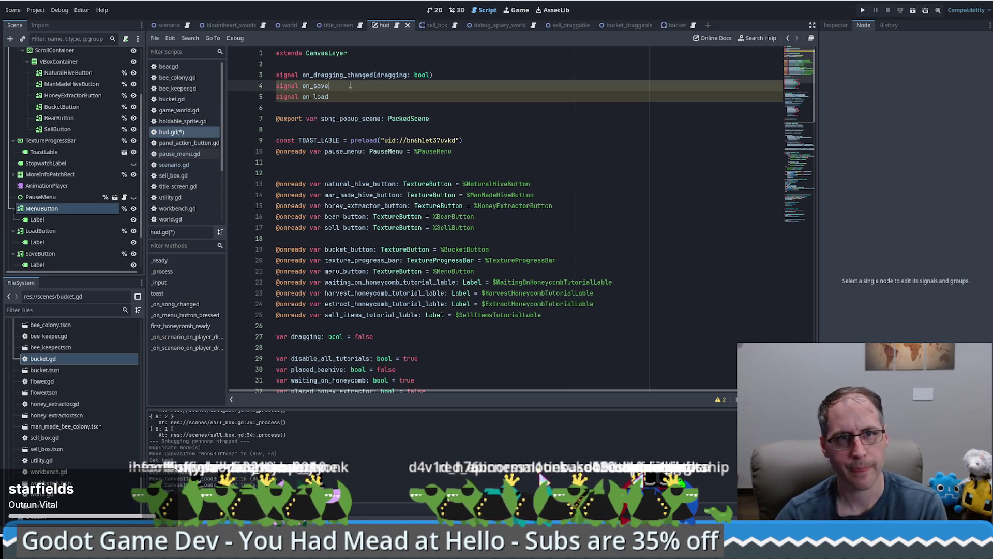
key("ctrl+shift+Left")
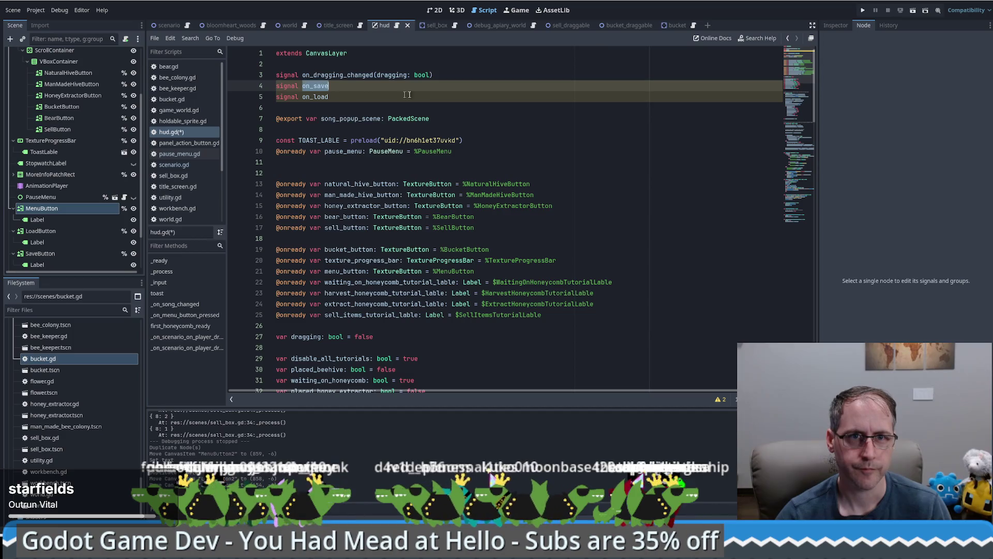
left_click(799, 204)
left_click(799, 48)
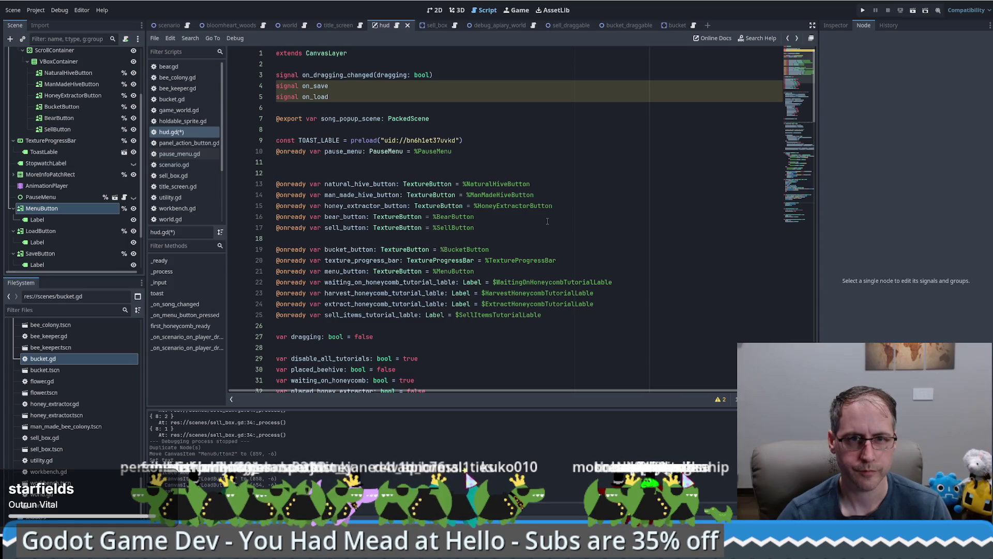
left_click(514, 271)
key("Return")
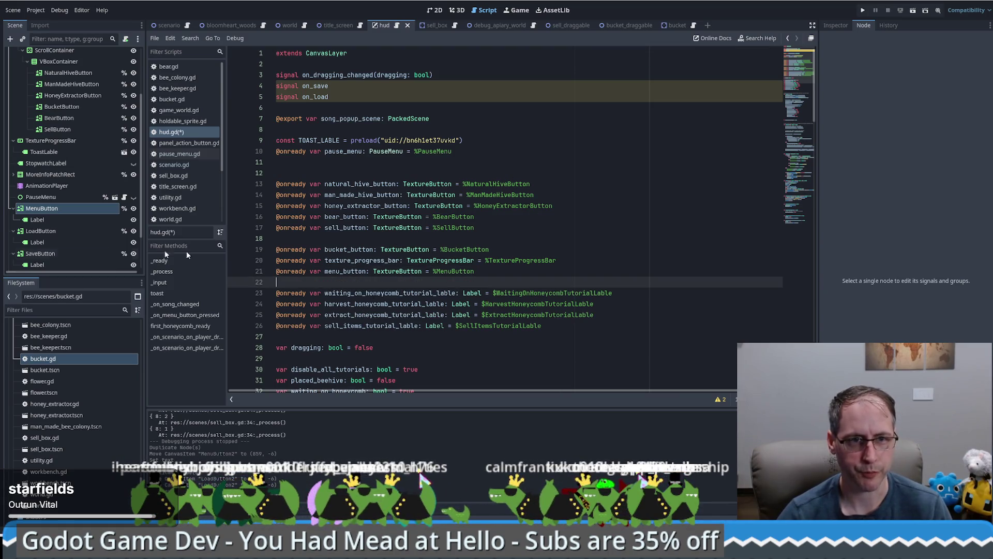
left_click(51, 231)
left_click(49, 253, "ctrl")
left_click_drag(54, 236, 481, 282)
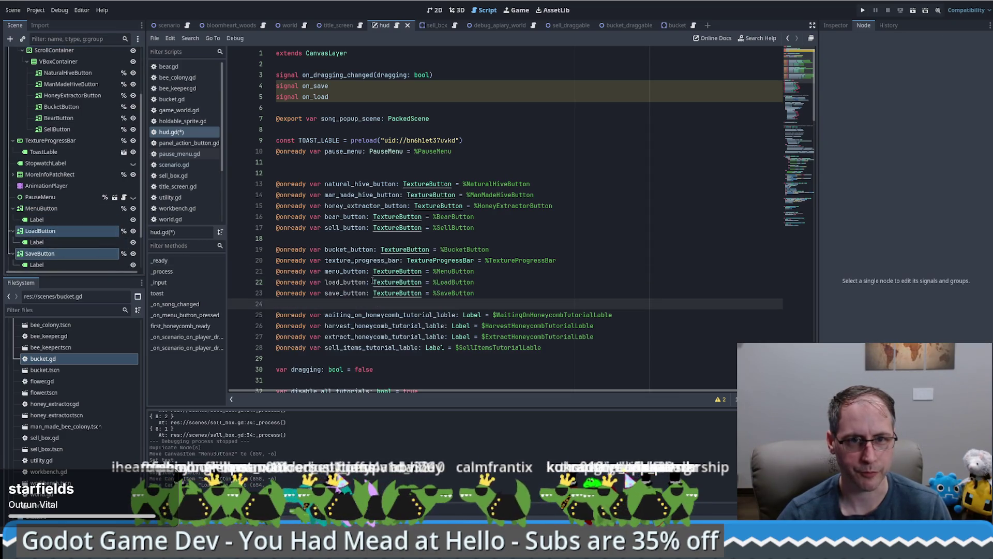
key("alt+Up")
left_click(485, 293)
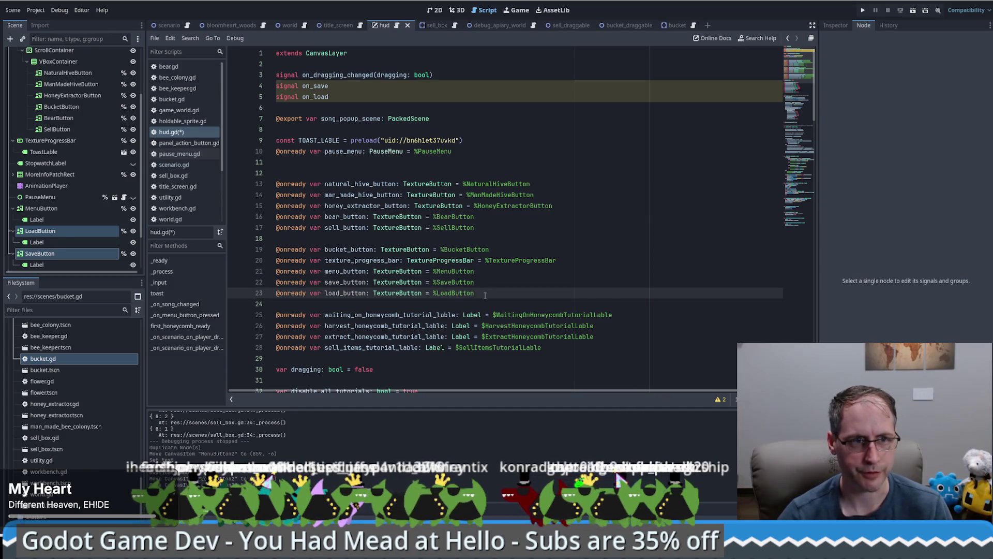
key("Delete")
Move SaveButton above LoadButton in the Scene tree and review the new declarations
left_click(49, 254)
left_click_drag(49, 254, 52, 228)
left_click(498, 280)
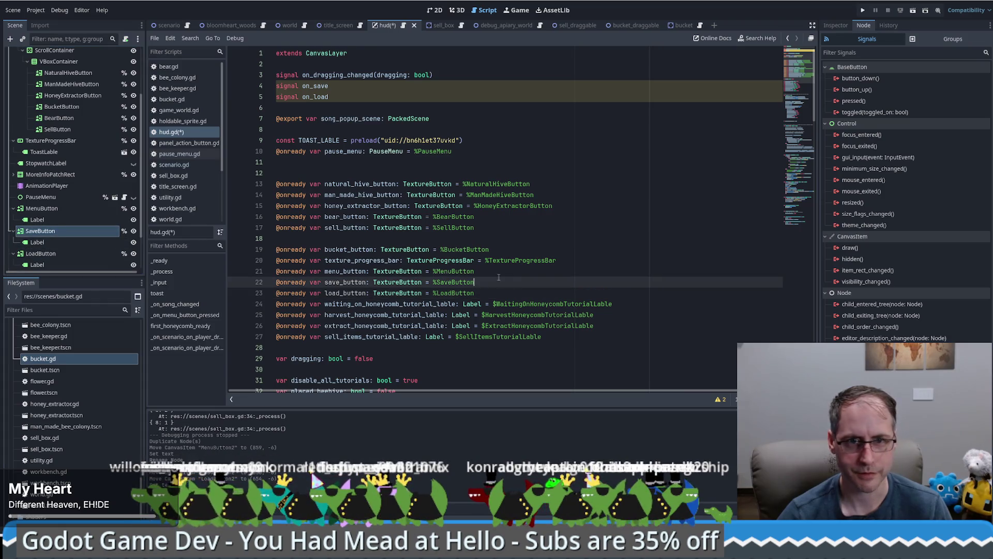
double_click(360, 283)
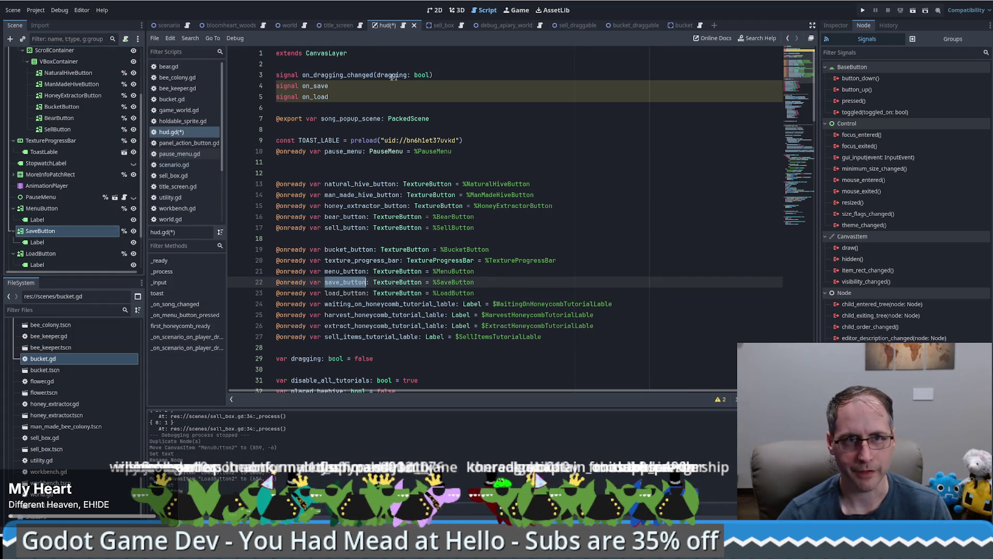
left_click(313, 86)
scroll(605, 199, "down", 12)
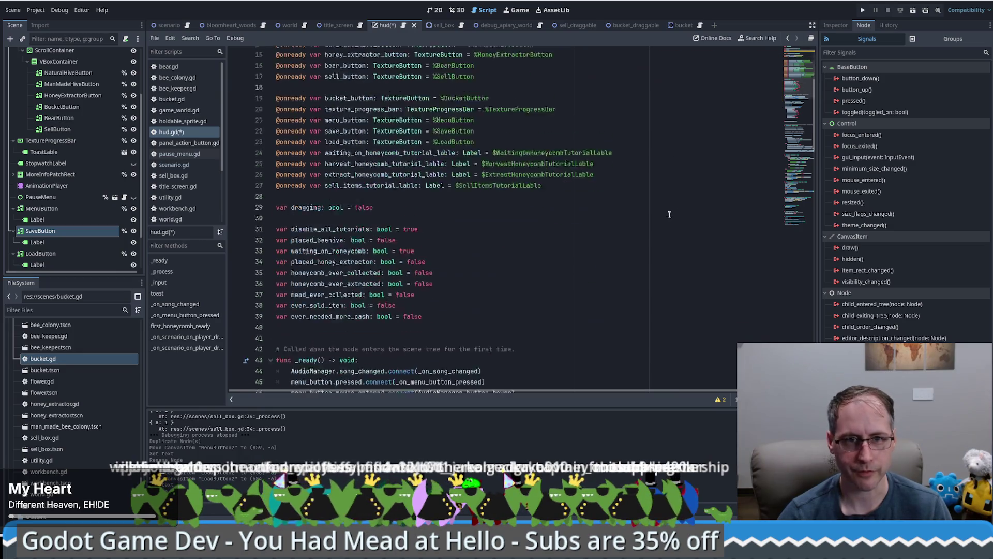
left_click(579, 155)
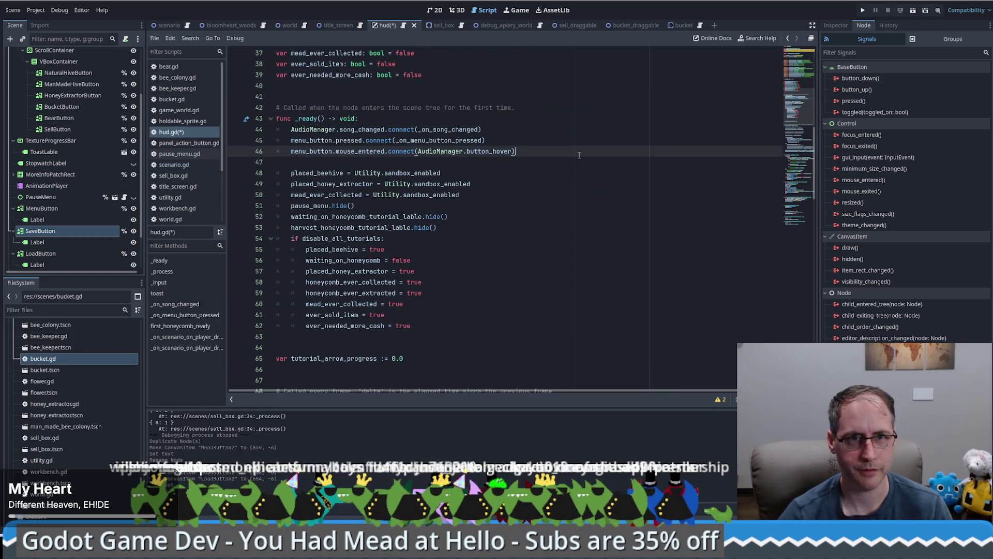
Add 'save_button.pressed.connect(_on_save_pressed)' to the _ready function
key("Return")
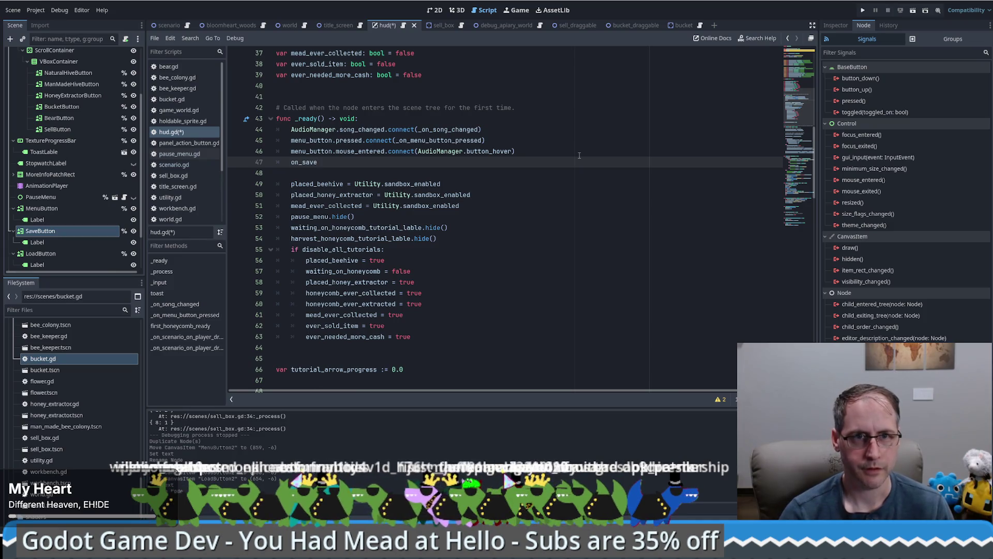
type("save_button.pressed.connect(_")
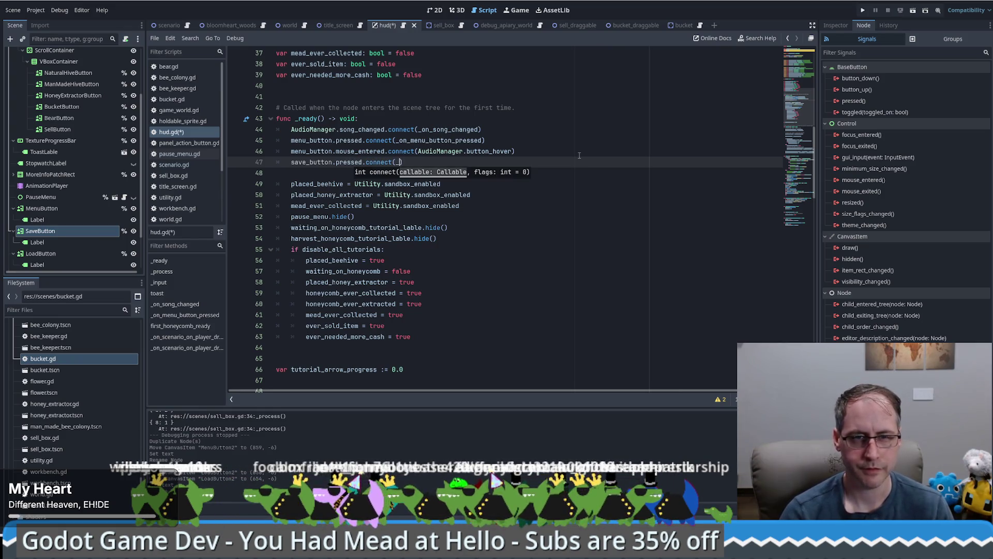
type("on_sve")
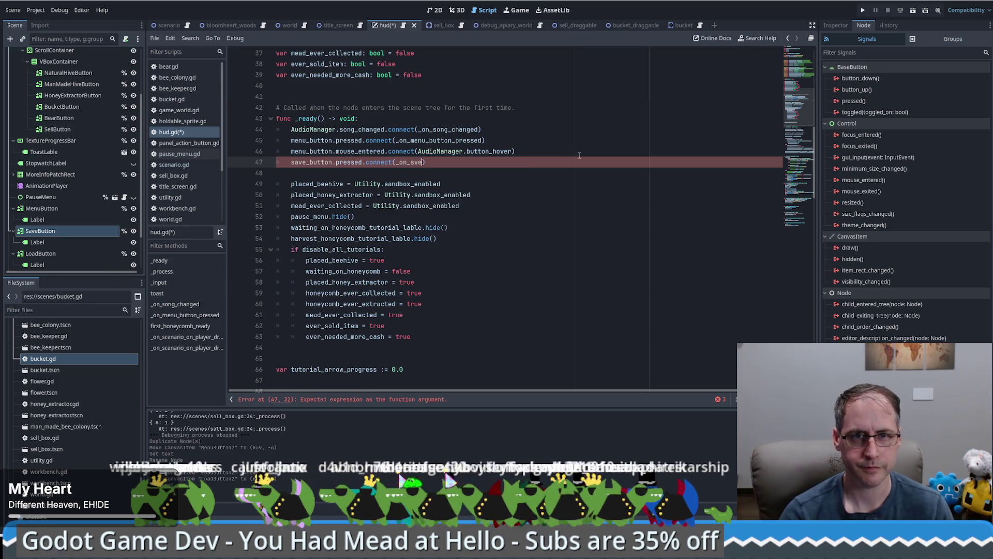
key("BackSpace")
key("BackSpace")
type("ave")
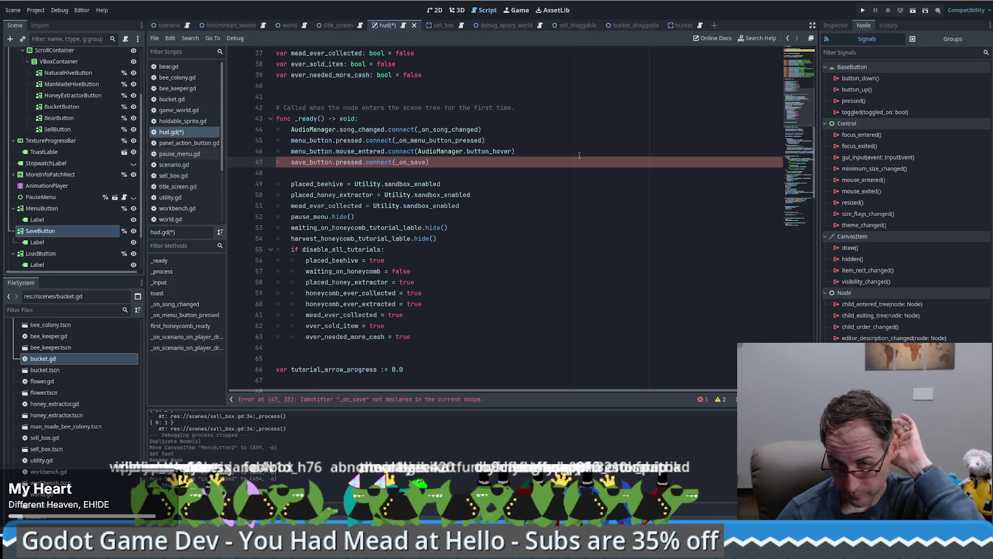
left_click(527, 154)
left_click(450, 142, "ctrl")
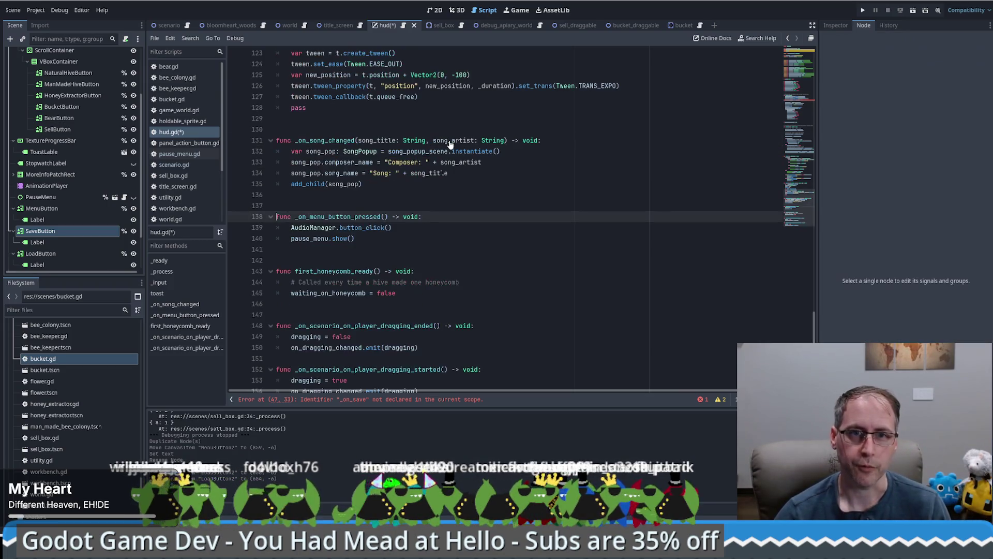
key("alt+Left")
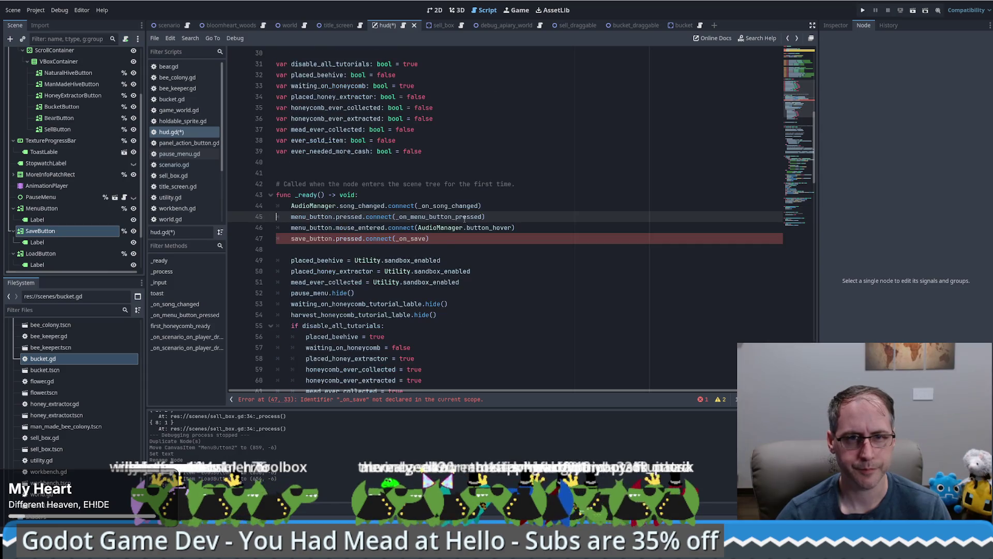
Duplicate that line as 'load_button.pressed.connect(_on_load_pressed)', then select the _on_menu_button_pressed function
double_click(419, 238)
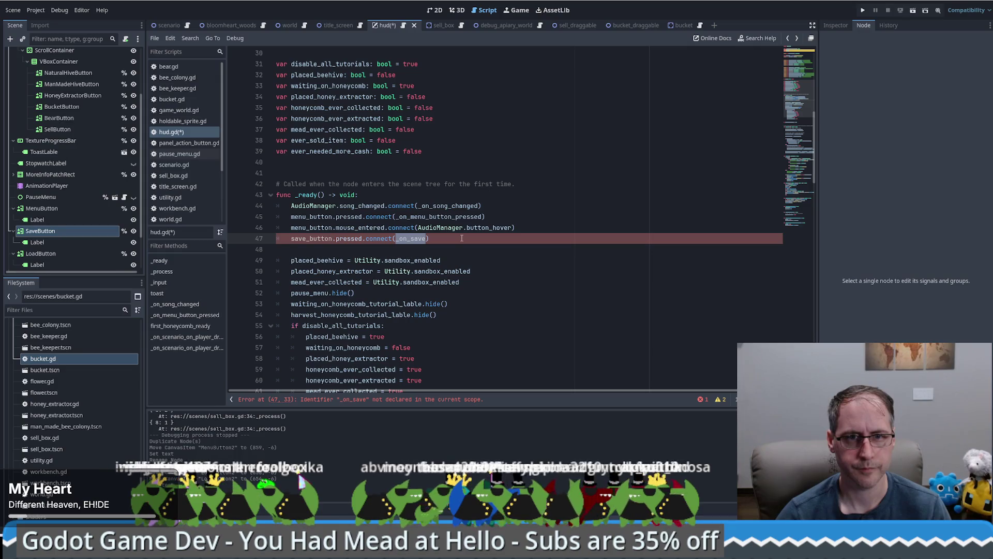
key("Right")
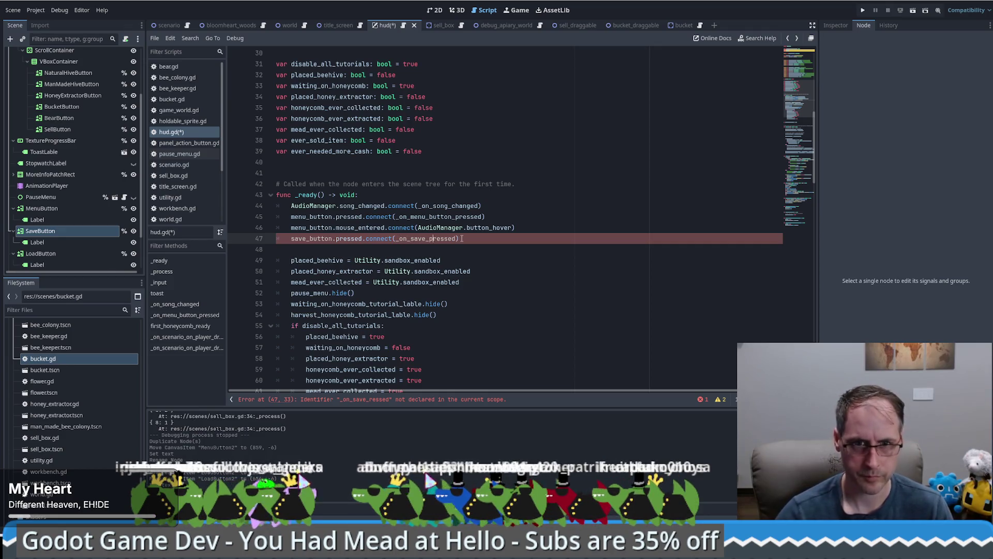
key("ctrl+shift+d")
left_click_drag(291, 249, 299, 250)
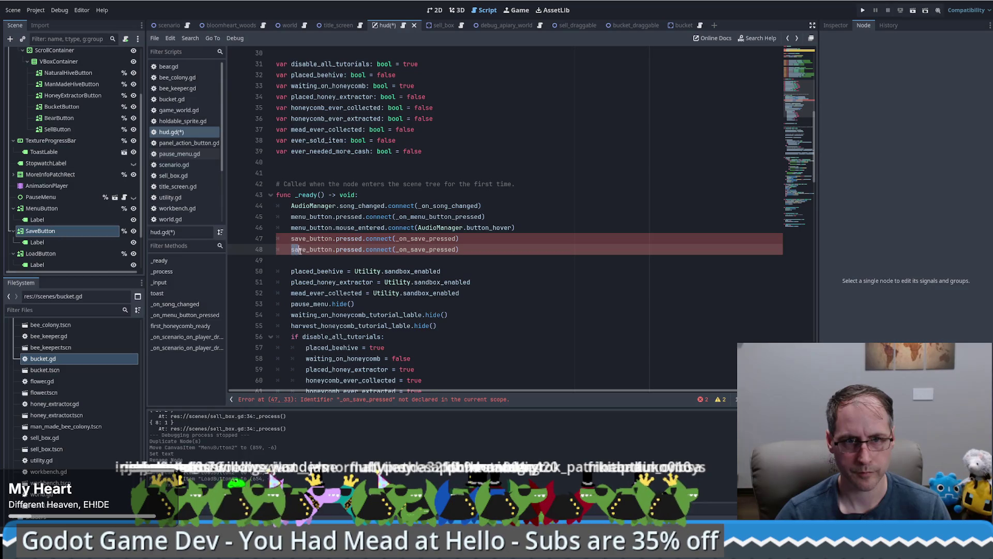
type("load")
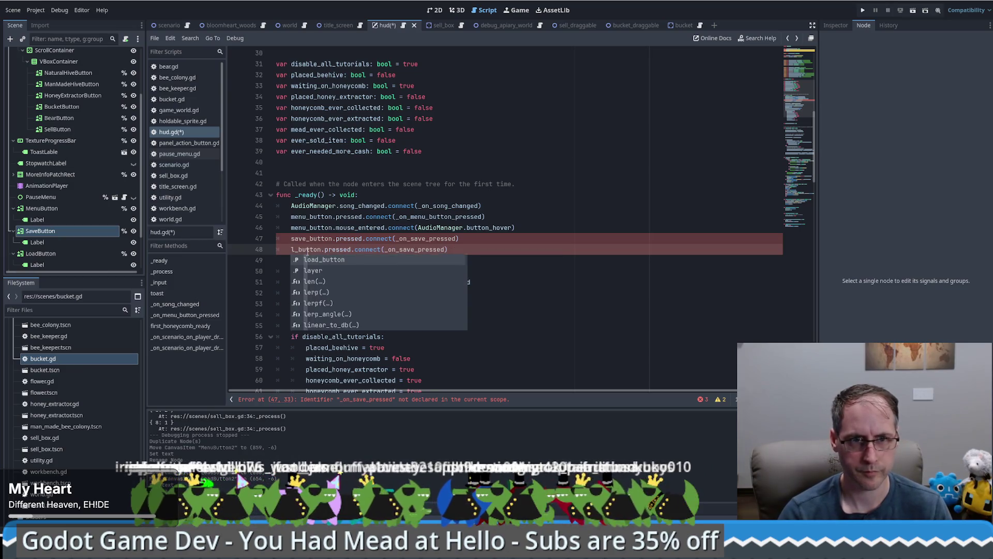
left_click_drag(410, 250, 420, 250)
type("load")
key("Escape")
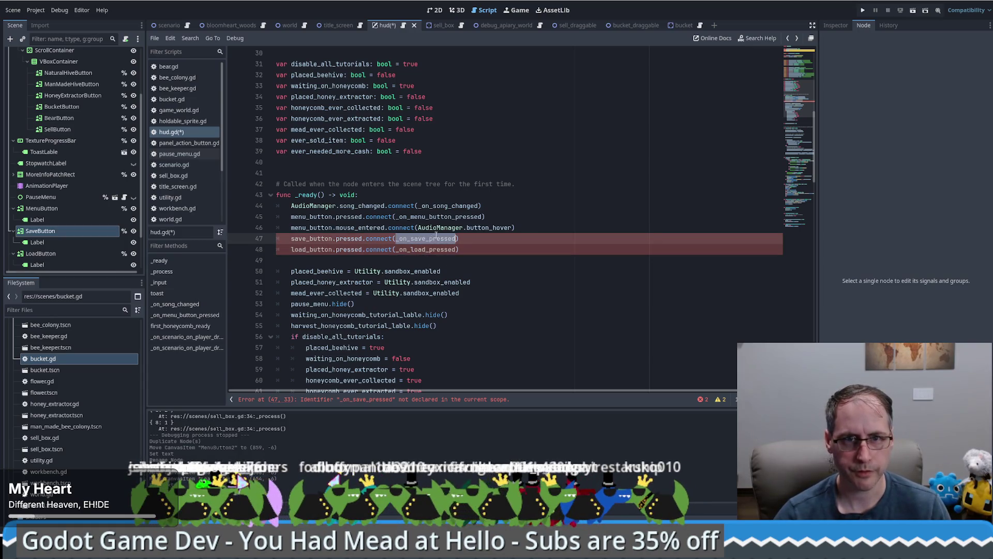
left_click(440, 217, "ctrl")
left_click_drag(374, 265, 373, 207)
Duplicate the menu handler into _on_save_button_pressed with a body that calls on_save.emit()
key("ctrl+shift+d")
left_click_drag(310, 260, 325, 260)
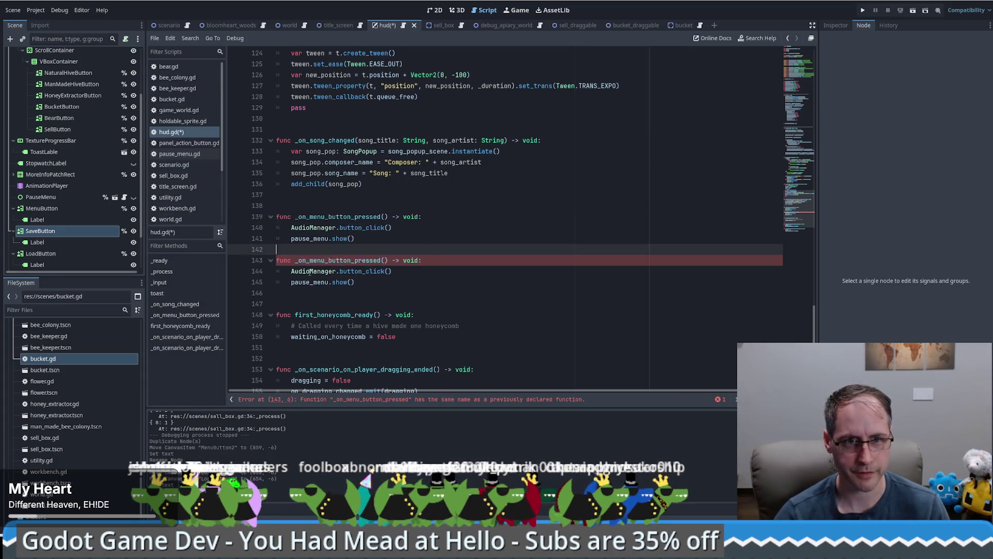
type("save")
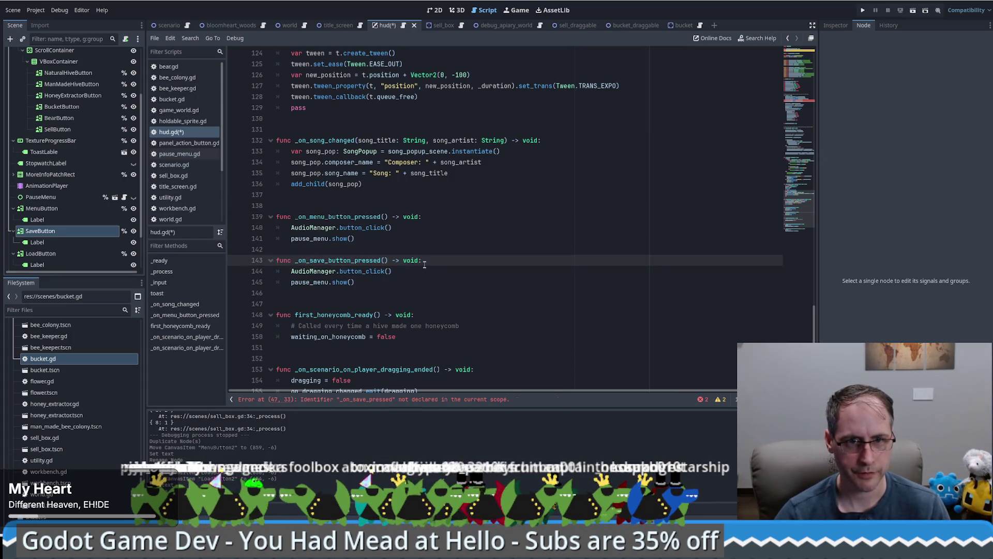
left_click_drag(354, 283, 292, 271)
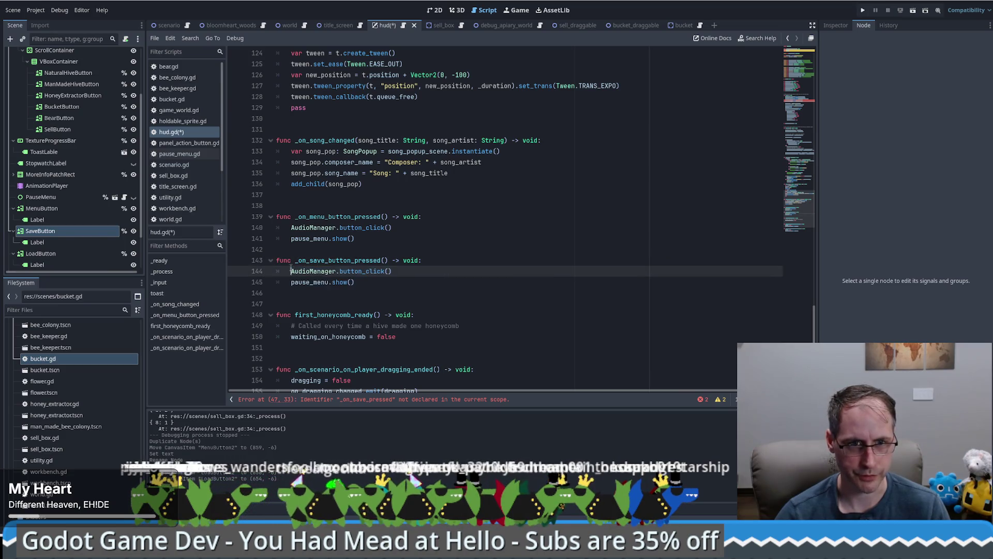
key("BackSpace")
type("s")
key("BackSpace")
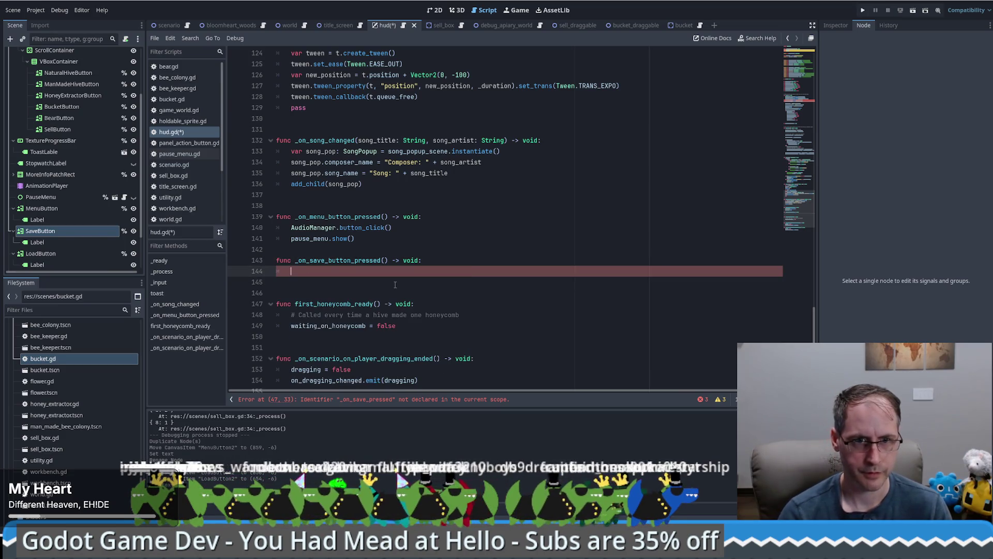
type("on_save")
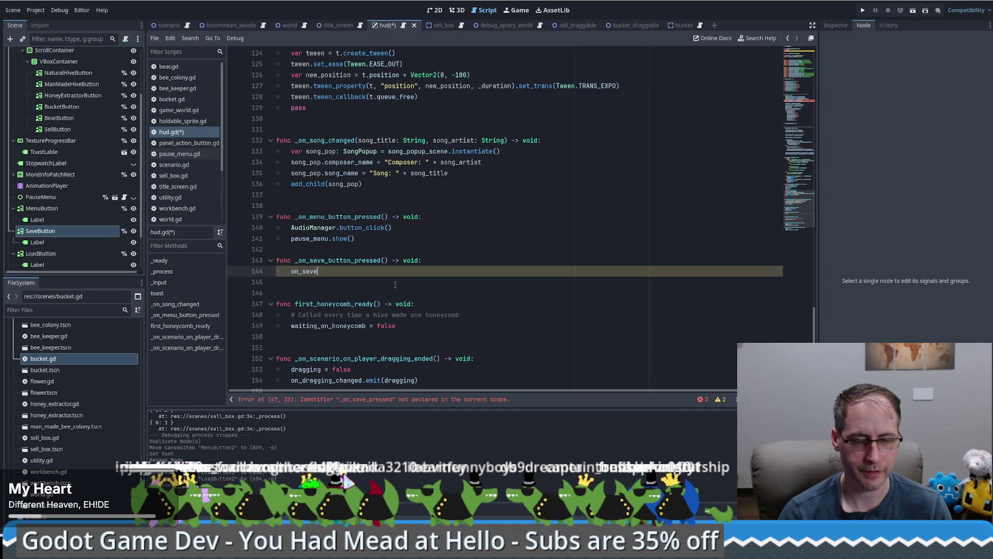
type(".em")
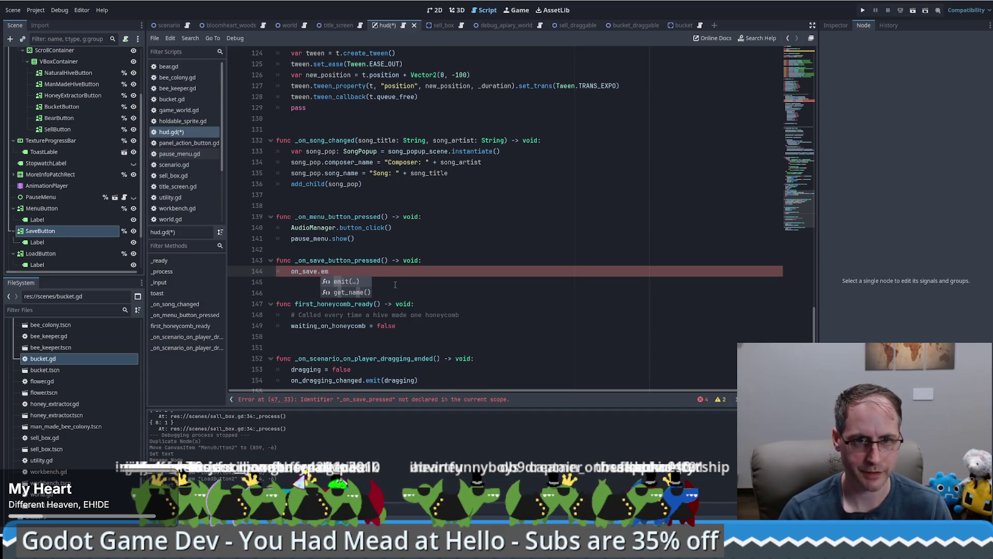
key("Return")
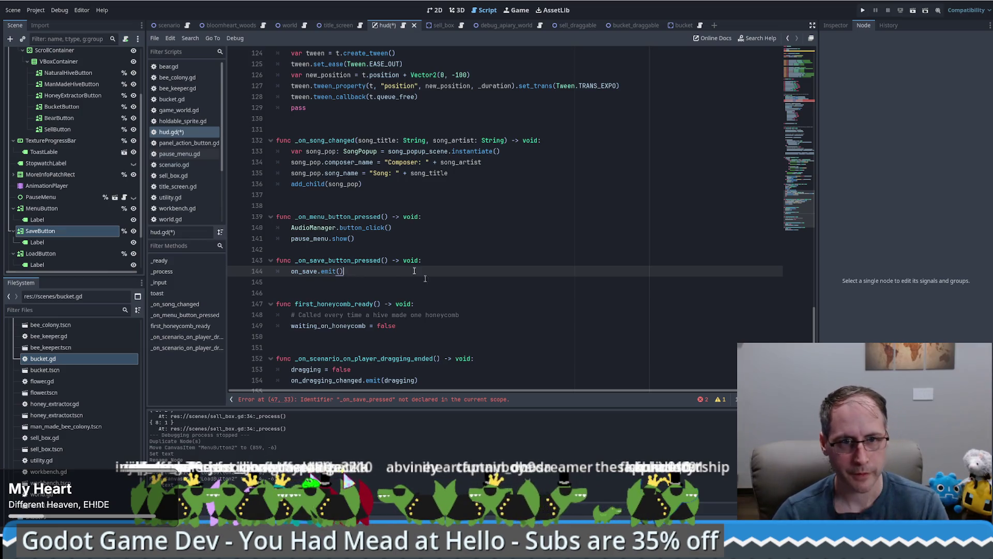
Duplicate the save handler below itself and rename the copy to _on_load_button_pressed
left_click_drag(393, 272, 349, 251)
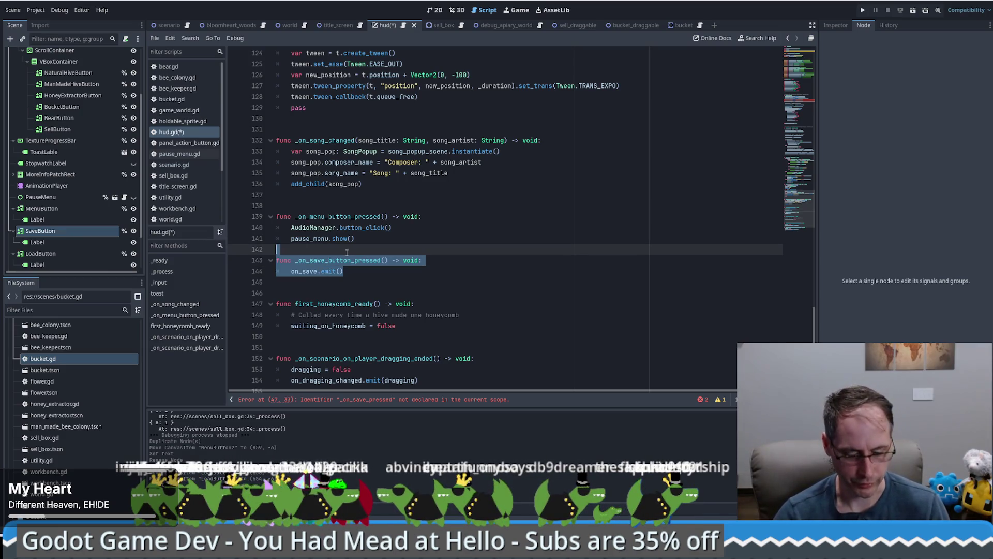
key("ctrl+shift+d")
double_click(316, 293)
type("loa")
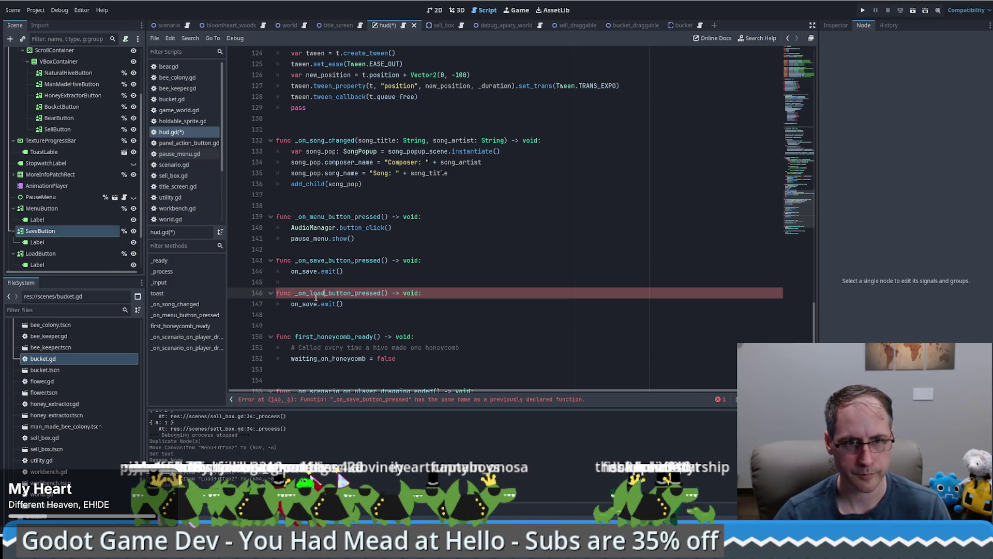
type("d")
double_click(311, 304)
type("load")
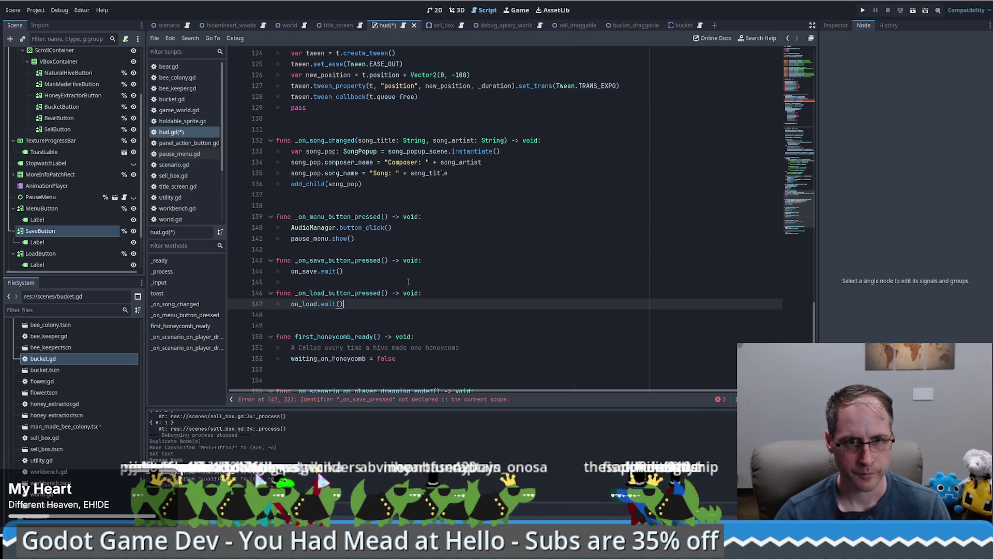
left_click(453, 261)
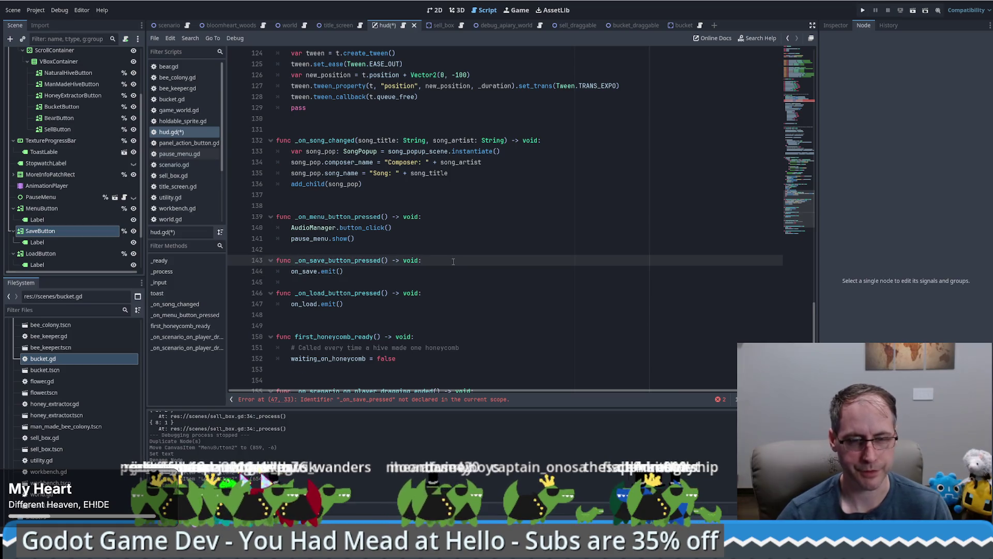
Add a toast call on a new line in _on_save_button_pressed
key("Return")
type("th")
key("BackSpace")
type("o")
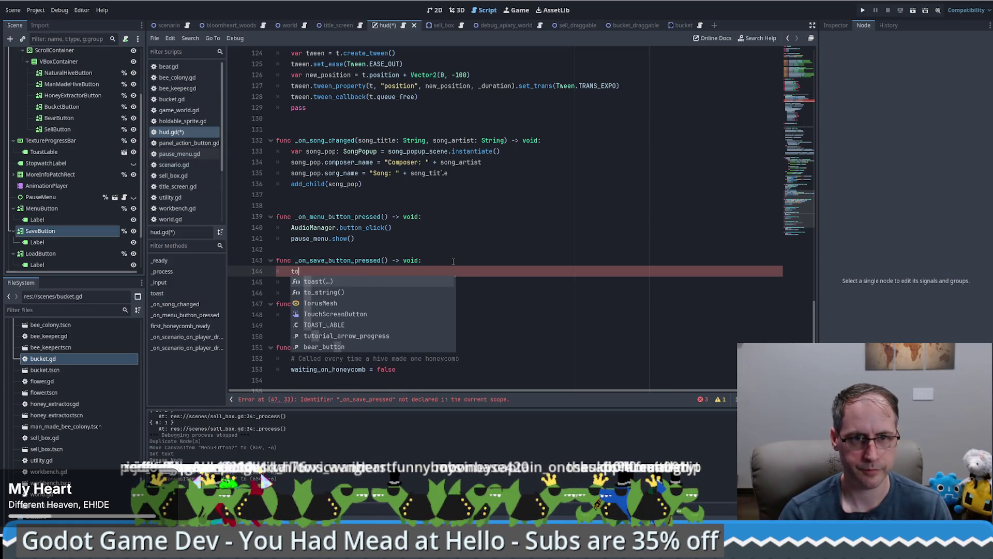
key("Return")
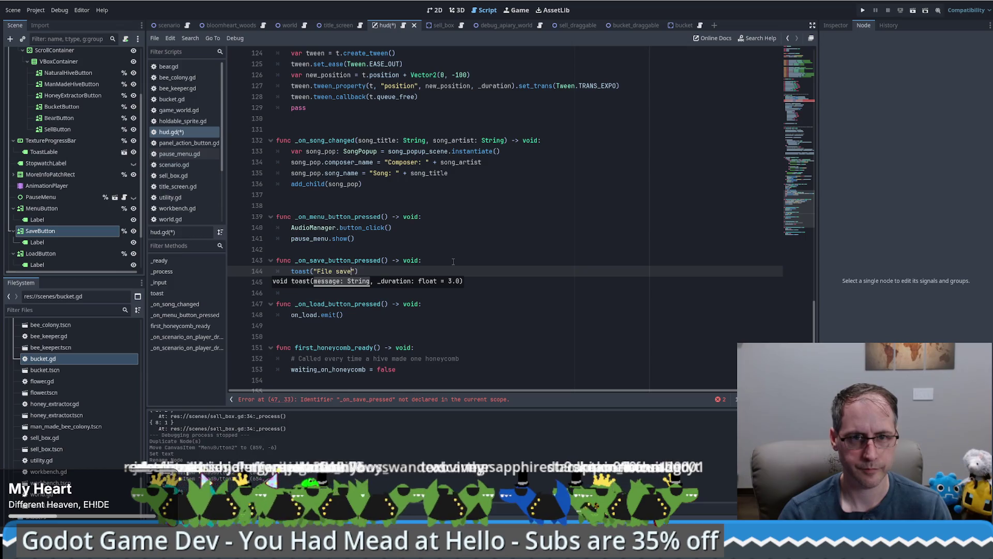
type("d")
Copy the toast line into the load handler and change the save message's 'saved' to 'saving'
left_click(449, 259, "shift")
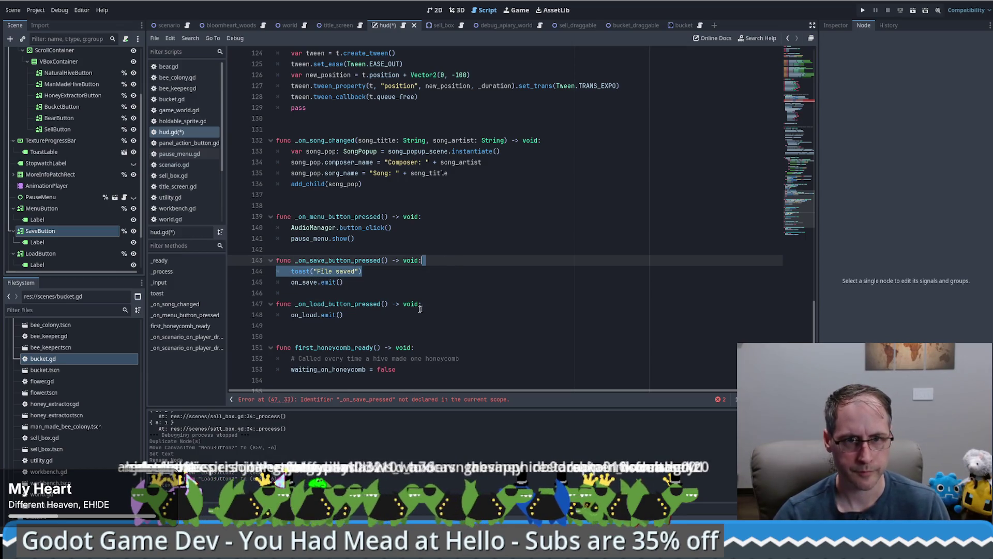
key("ctrl+c")
left_click(422, 304)
key("ctrl+v")
double_click(346, 315)
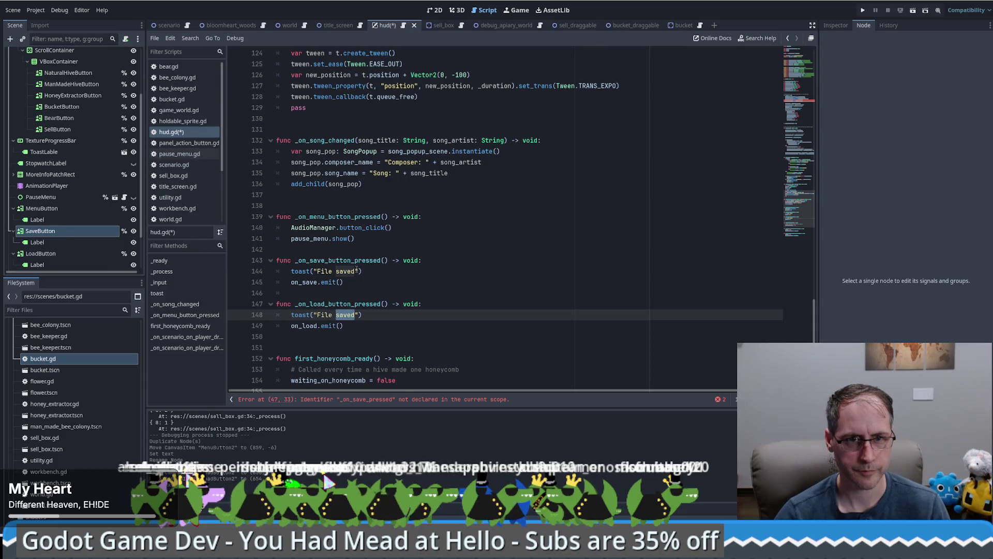
left_click(356, 270)
key("BackSpace")
key("BackSpace")
type("ing")
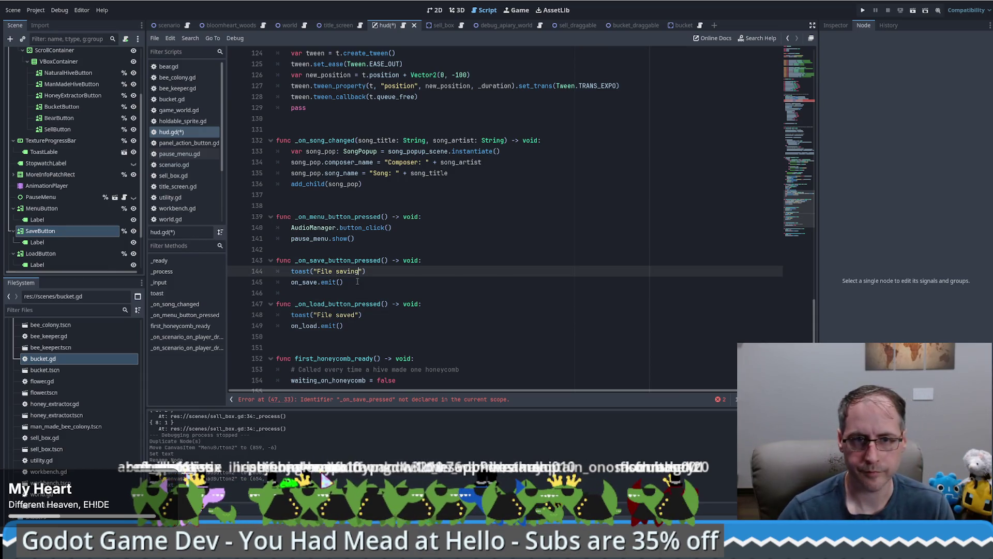
Reword the toasts to 'Game saving' and 'Game loading', then save hud.gd
left_click(344, 315)
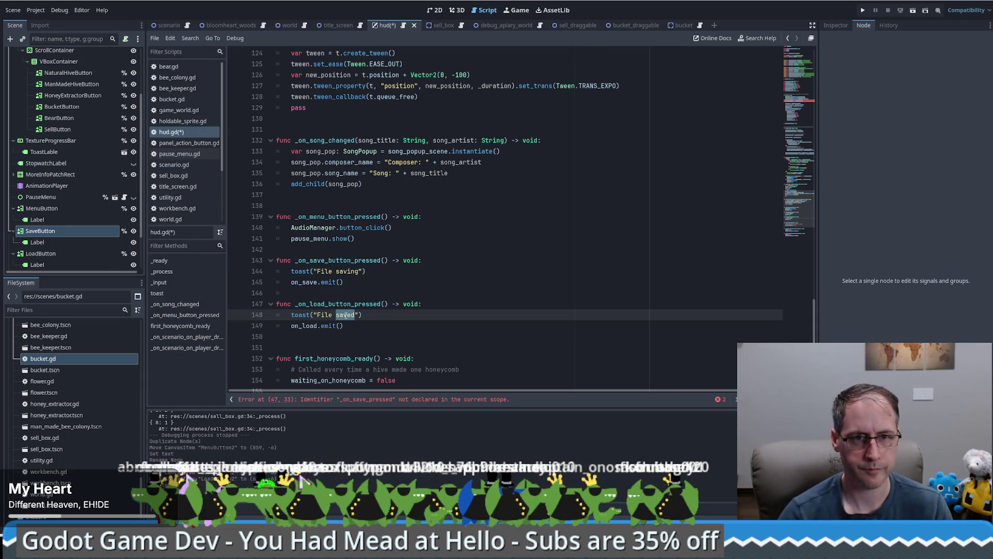
double_click(324, 271)
type("Game")
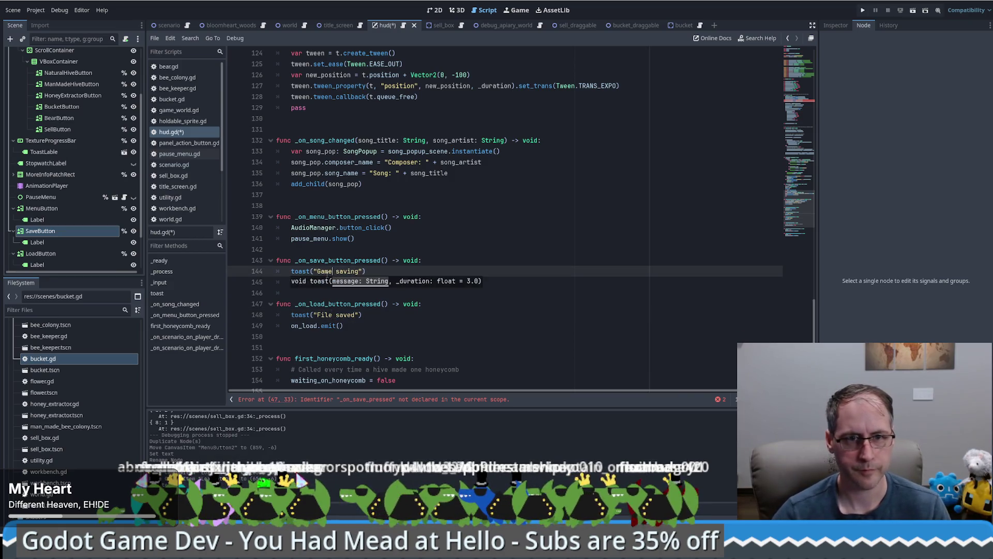
double_click(325, 314)
type("Game")
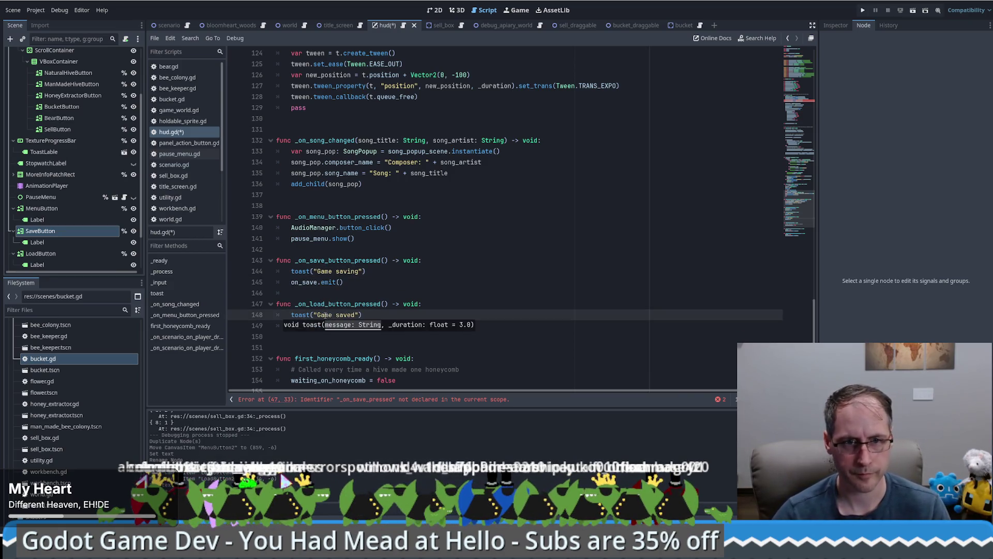
double_click(352, 315)
type("loading")
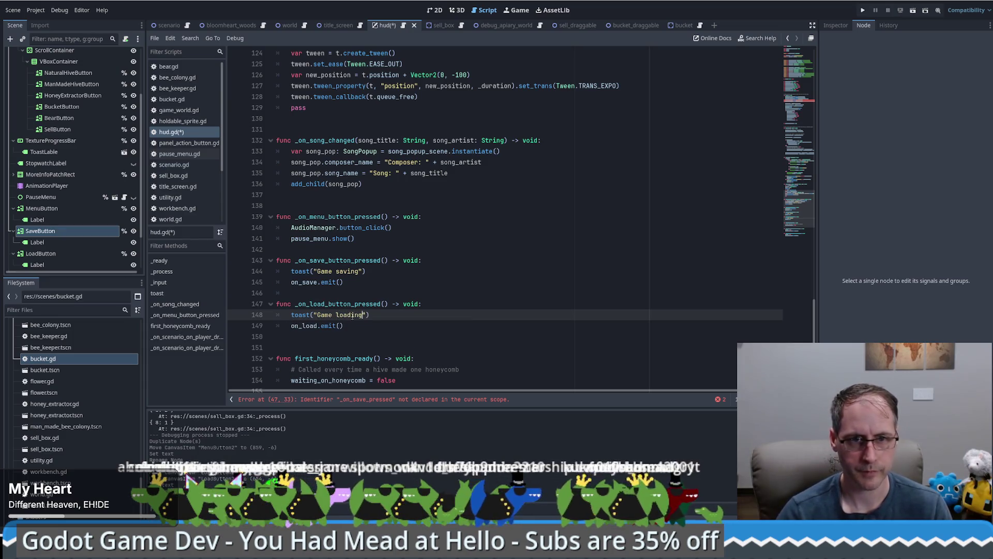
left_click(412, 285)
key("ctrl+s")
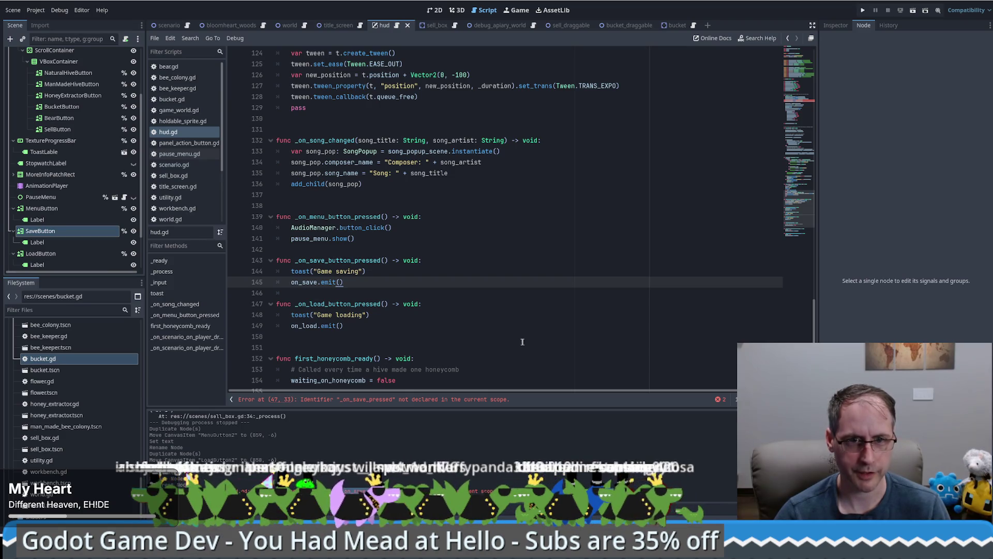
Fix the connect calls on lines 47–48 to use _on_save_button_pressed and _on_load_button_pressed
double_click(352, 260)
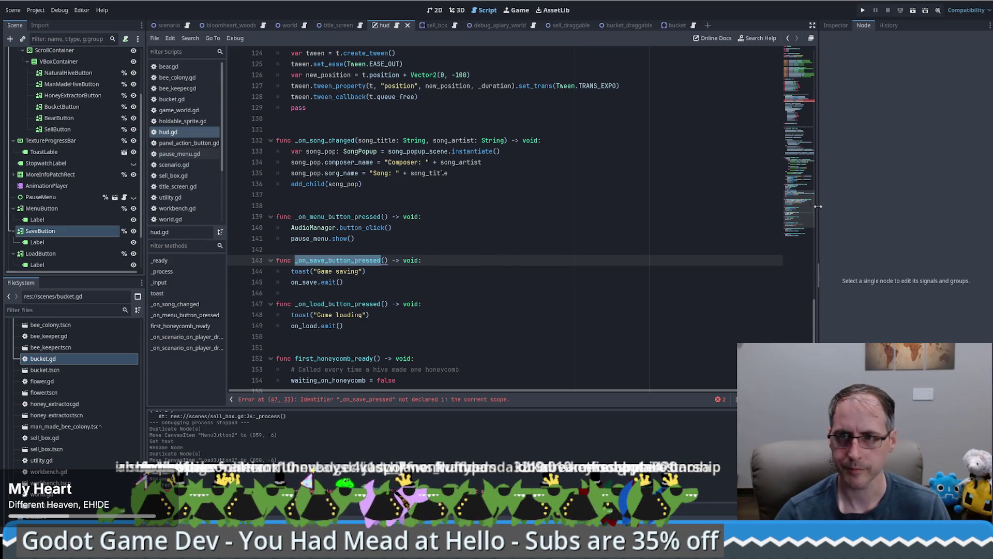
left_click(799, 89)
double_click(439, 322)
key("ctrl+v")
left_click(426, 332)
type("_b")
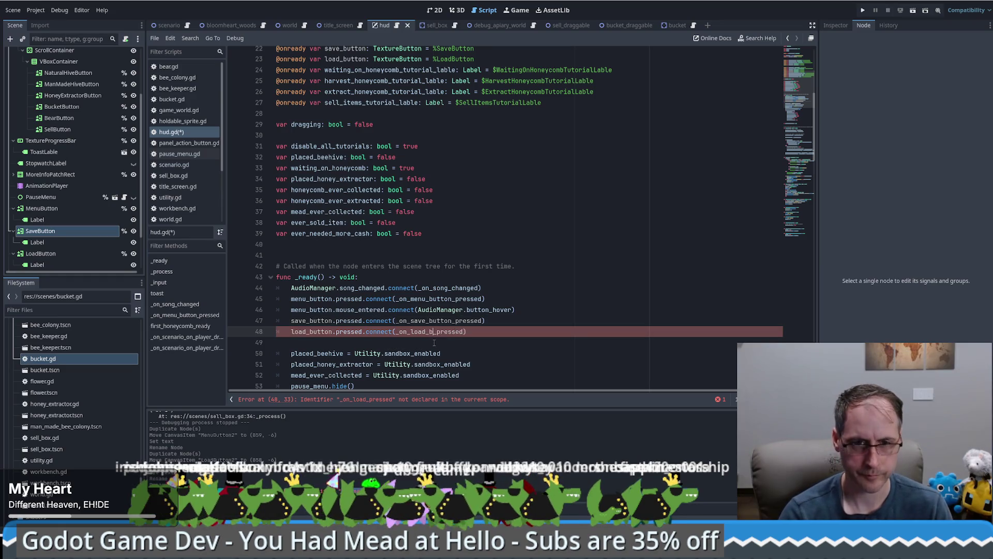
type("utton")
left_click(583, 331)
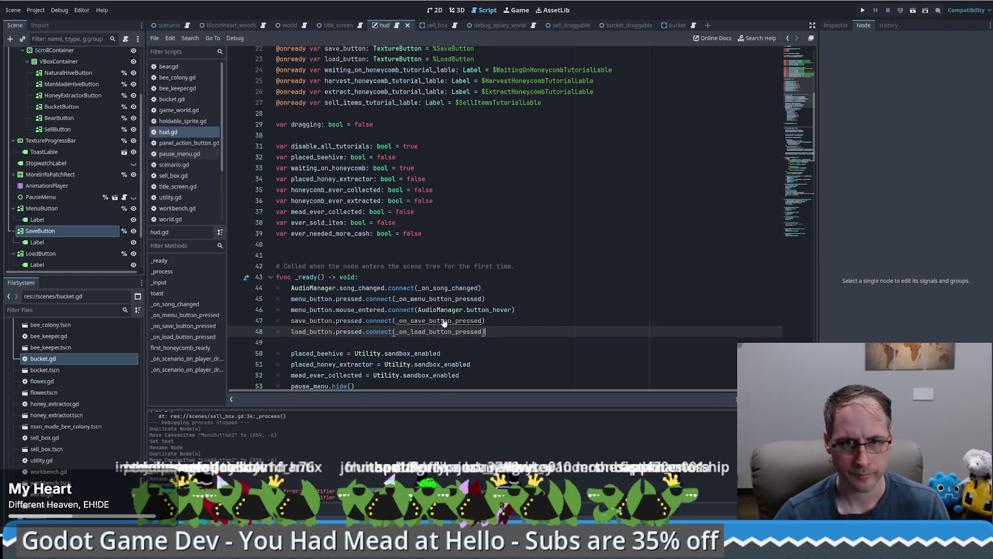
left_click(444, 320, "ctrl")
left_click(532, 270)
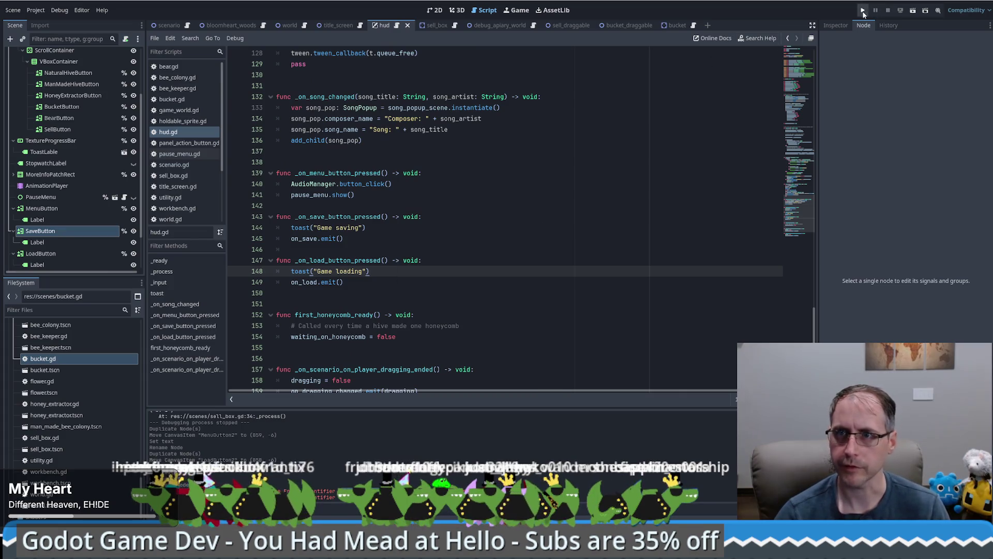
Run the game, start a New Game, press Save and Load, open and close the Menu, then stop
left_click(863, 11)
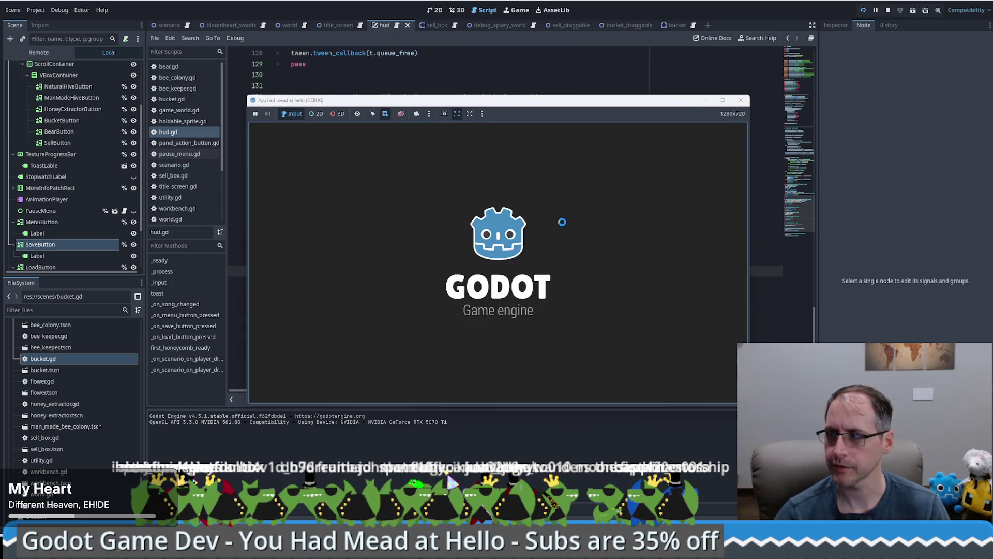
left_click(494, 256)
left_click(543, 136)
left_click(621, 137)
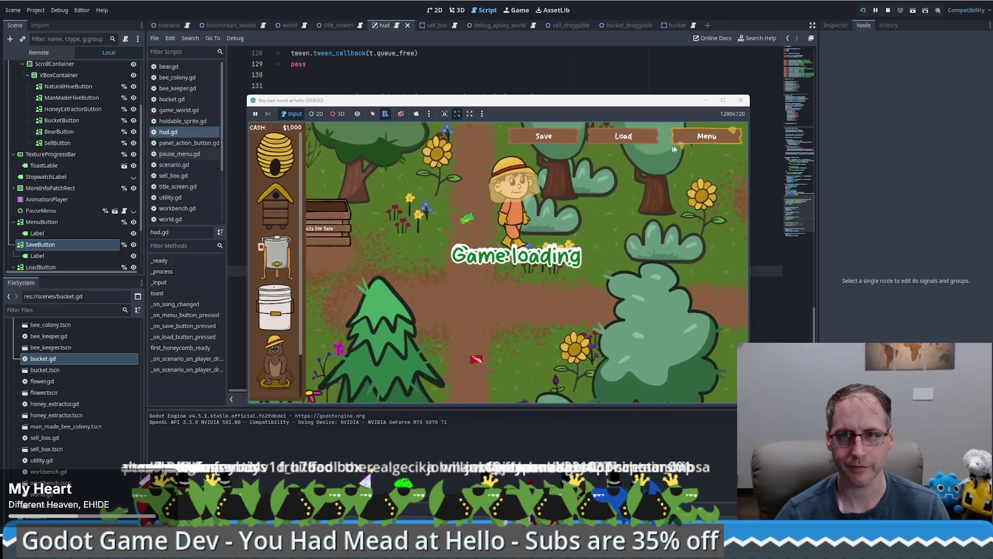
left_click(704, 137)
left_click(506, 368)
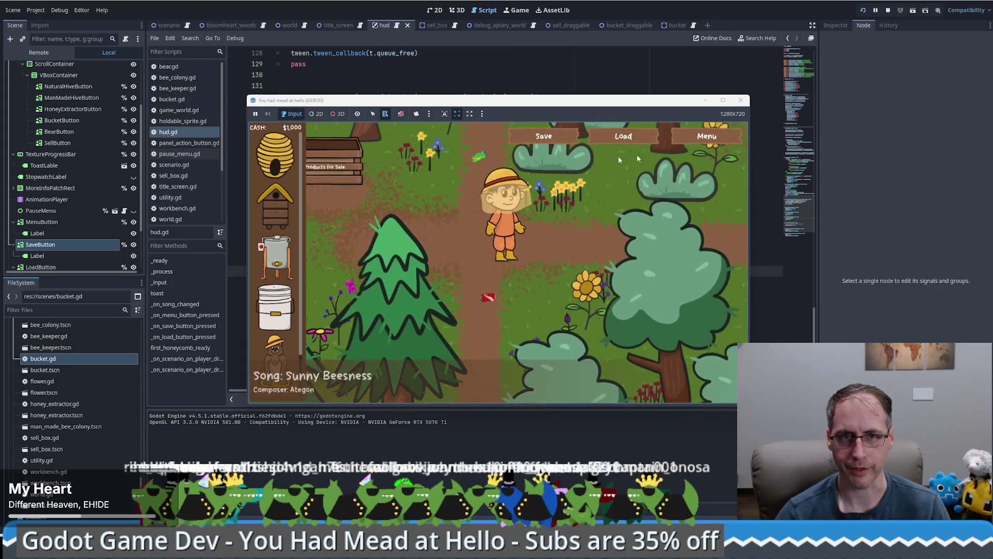
left_click(740, 100)
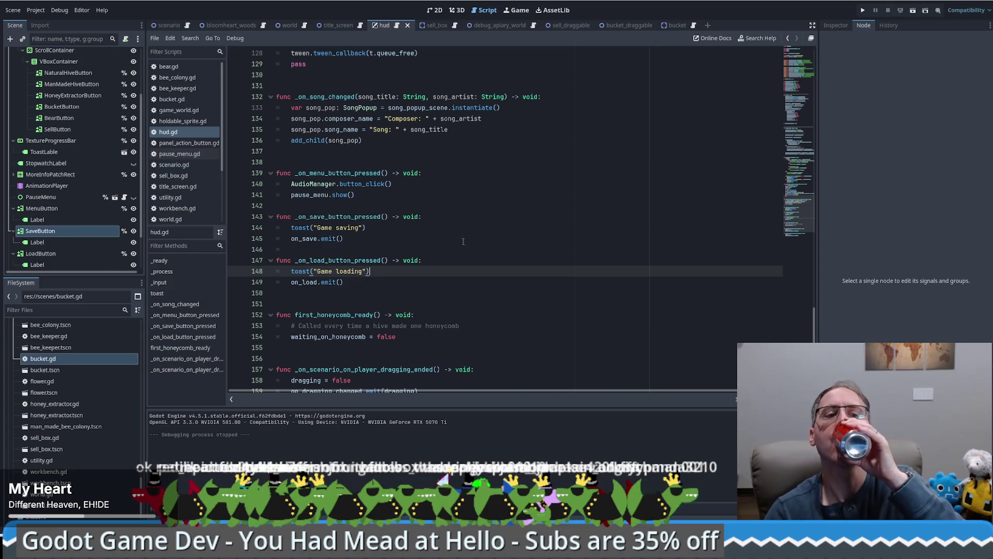
In scenario.gd, remove the extra blank lines and give save_game a print body
left_click(189, 24)
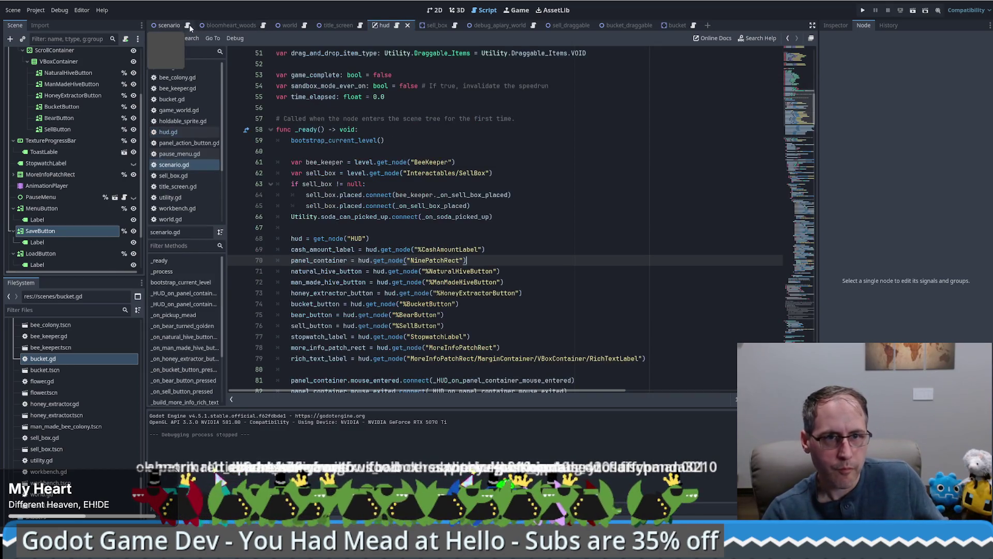
scroll(786, 125, "down", 20)
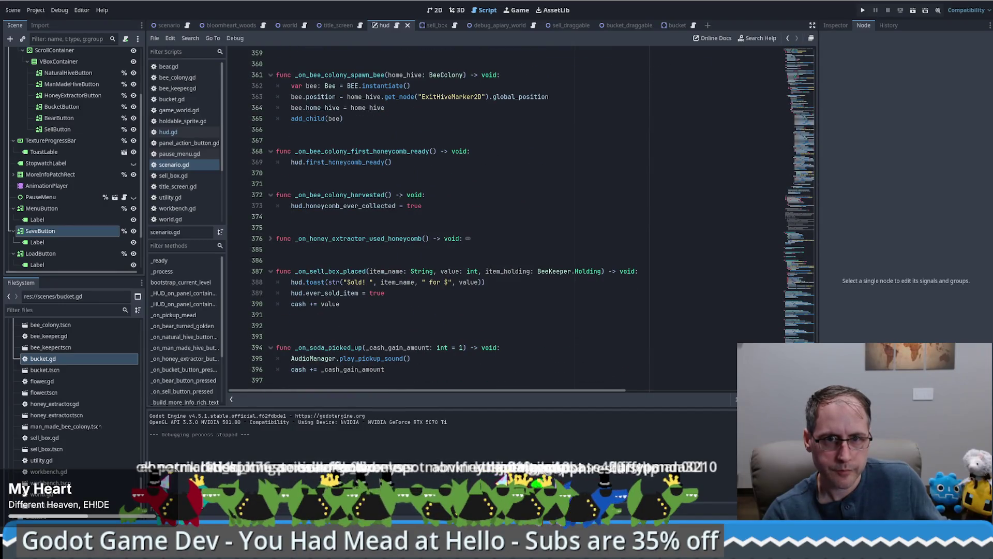
left_click(430, 316)
key("Delete")
key("Delete")
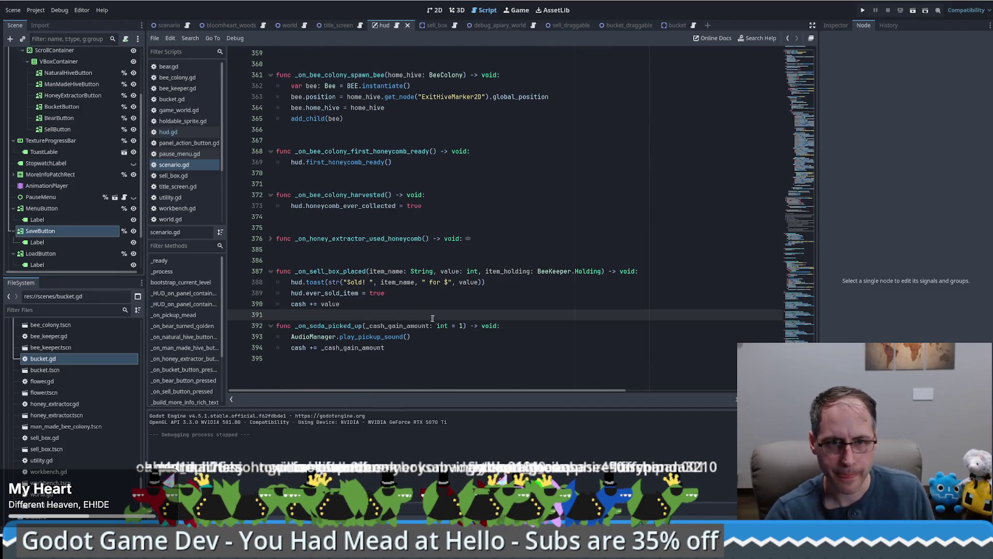
left_click(442, 359)
scroll(481, 290, "up", 2)
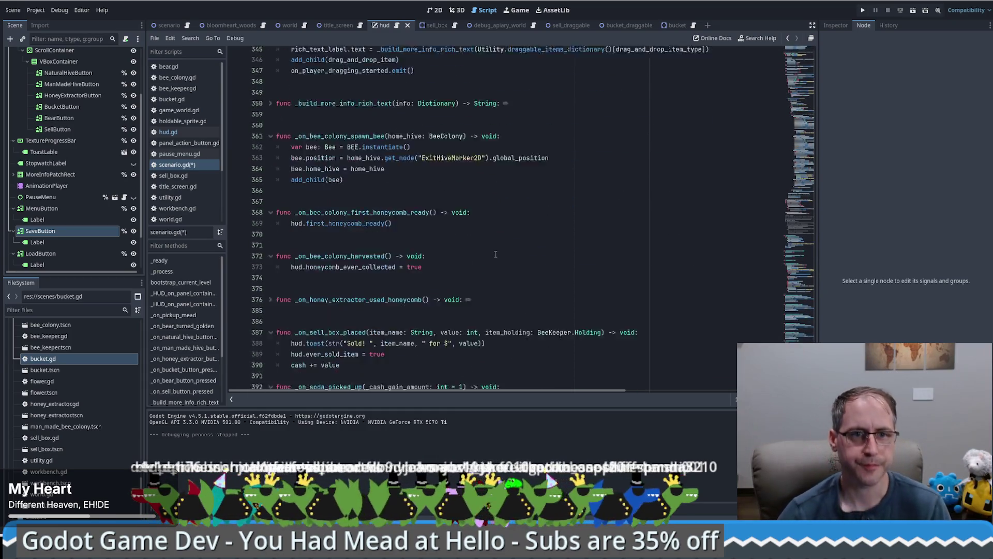
scroll(495, 254, "down", 2)
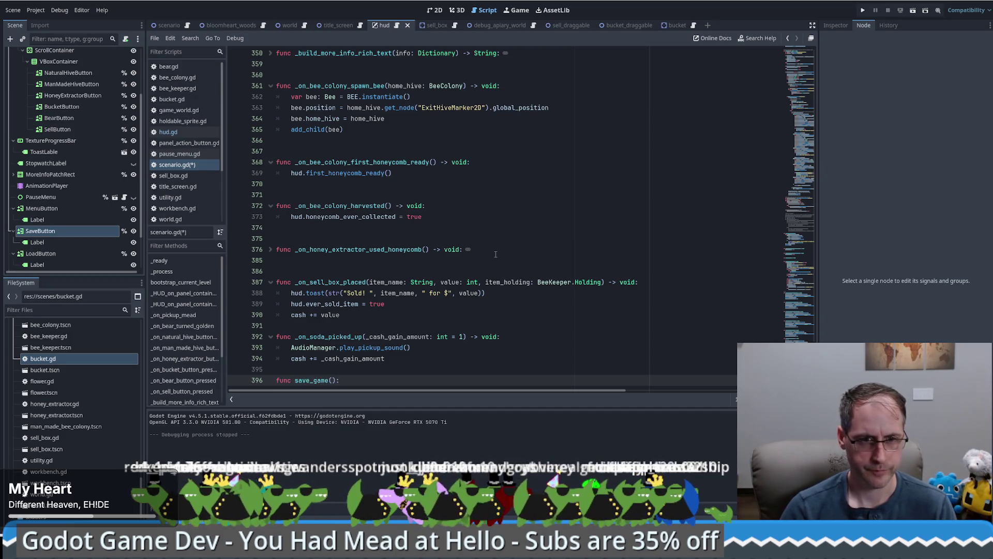
key("Return")
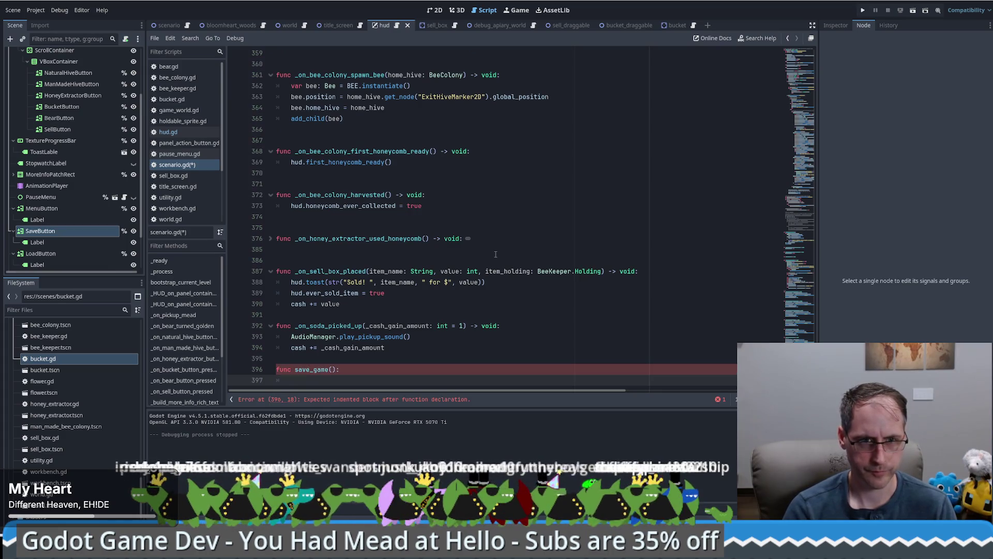
type("print(\"")
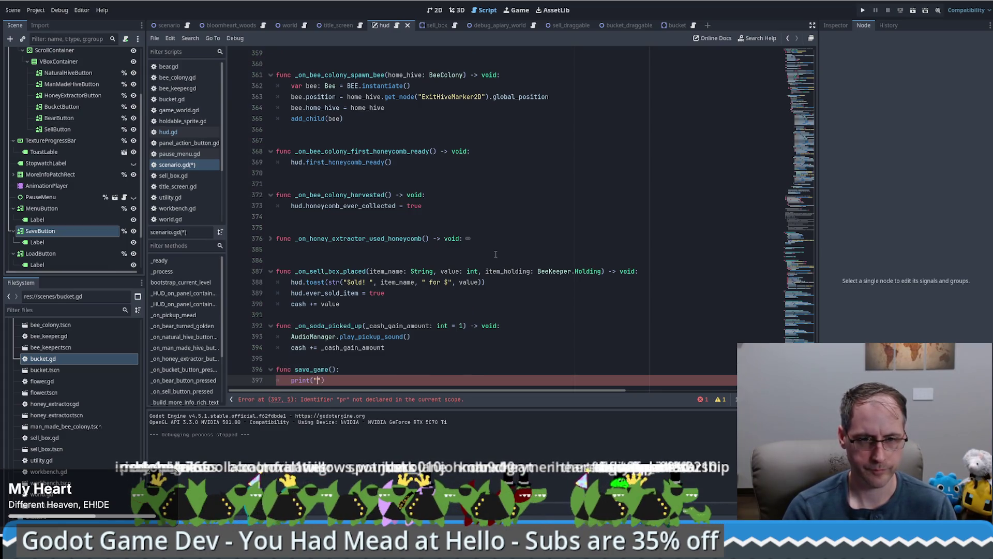
type("\")")
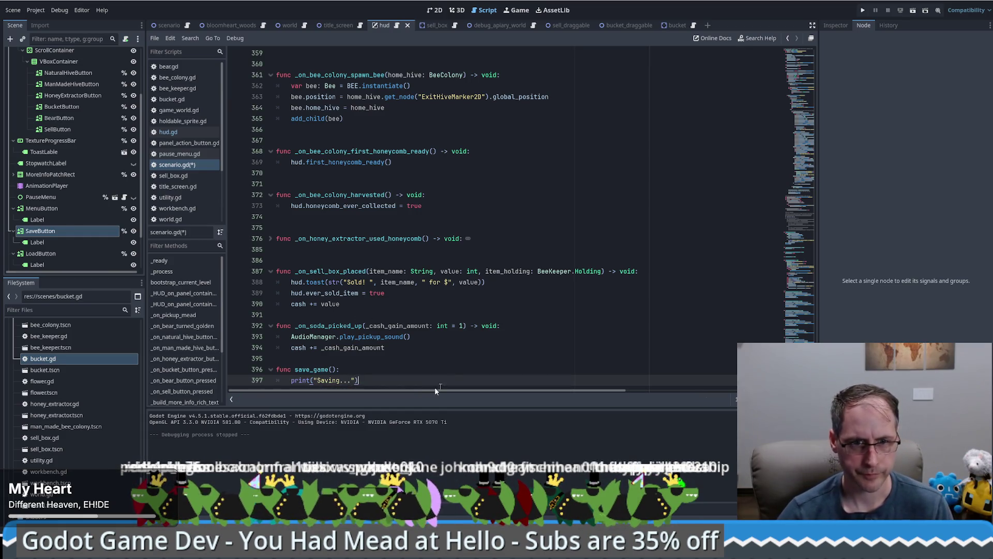
Duplicate save_game as load_game, separated by a blank line, printing 'Loading...' instead of 'Saving...'
left_click_drag(452, 381, 273, 369)
key("ctrl+shift+d")
left_click(392, 346)
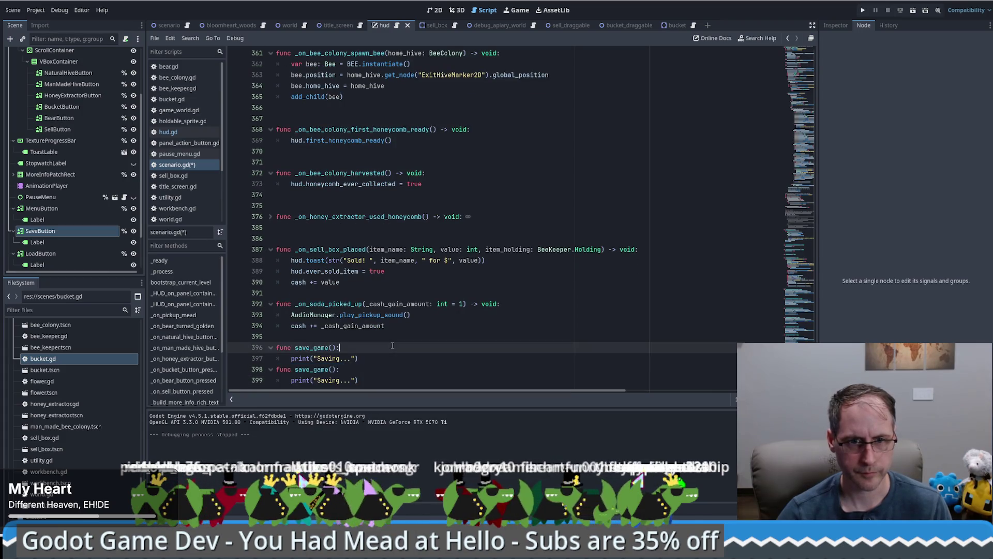
left_click(396, 361)
key("Return")
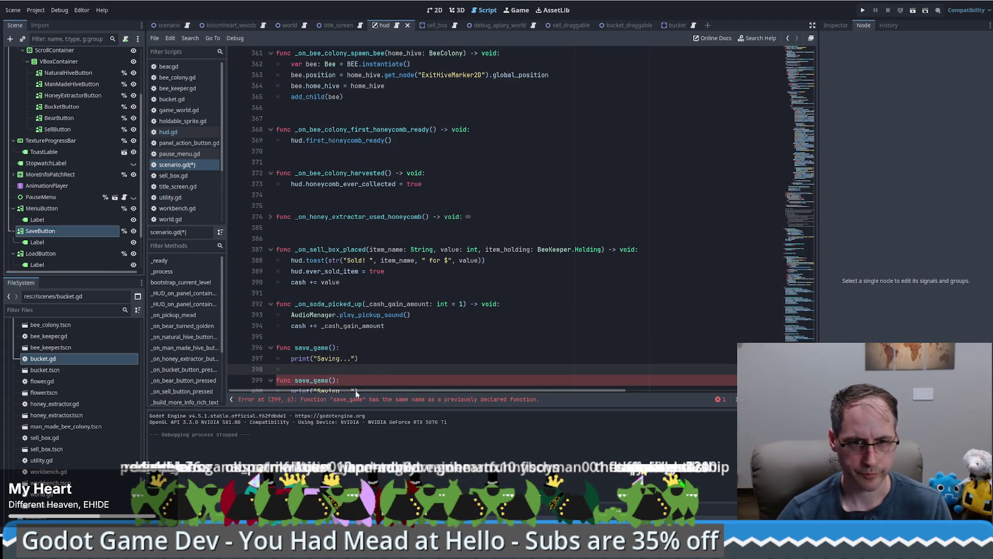
scroll(314, 274, "down", 1)
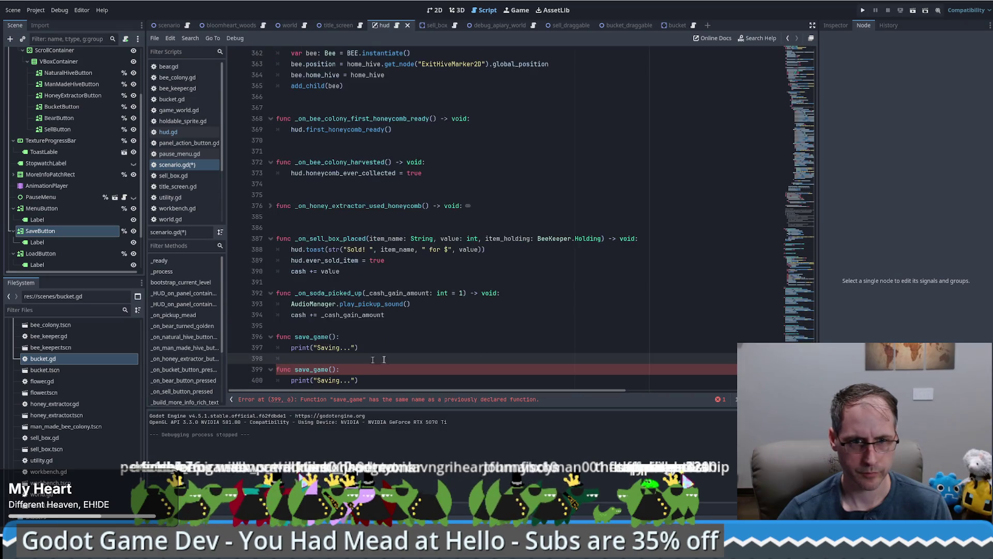
left_click_drag(295, 369, 309, 371)
type("load")
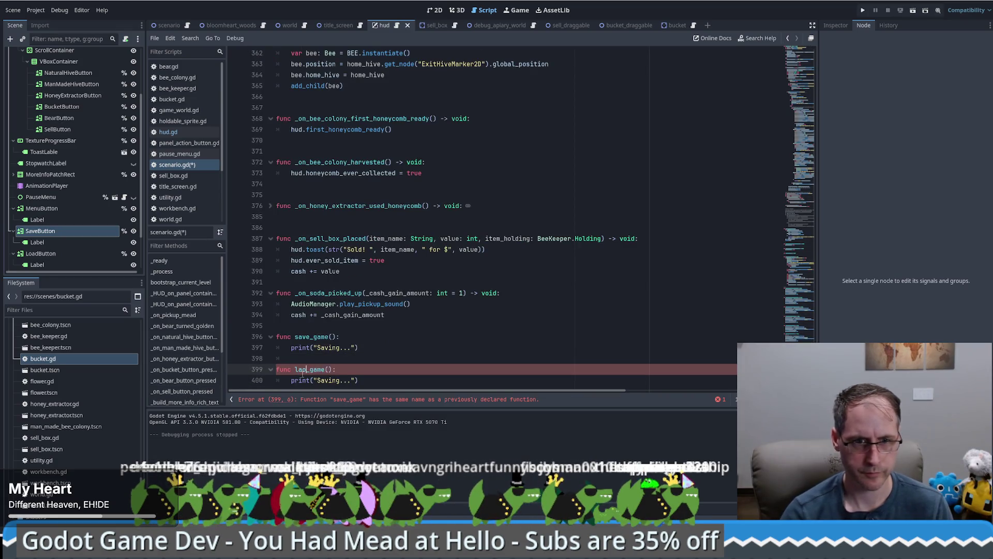
type("d")
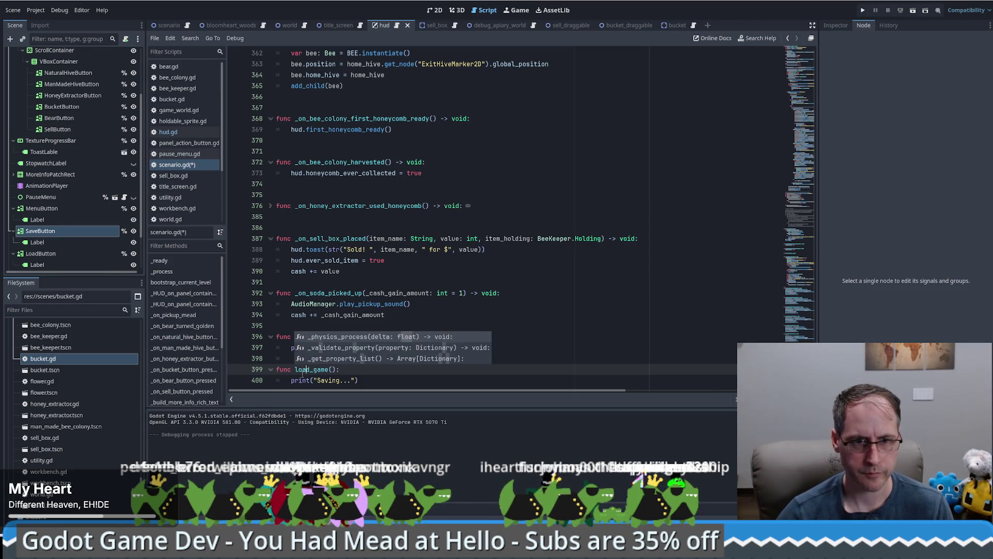
double_click(323, 379)
type("Load")
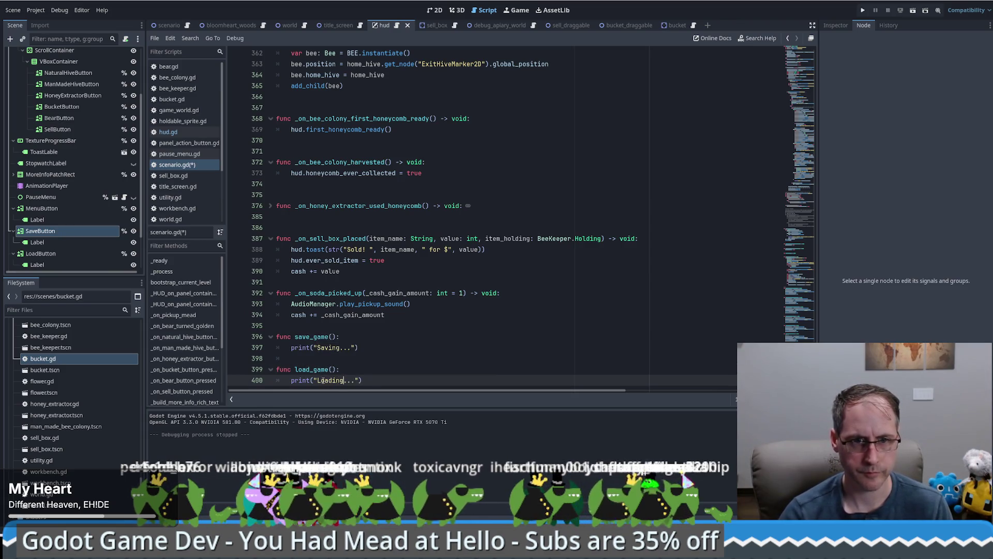
double_click(305, 336)
left_click(804, 86)
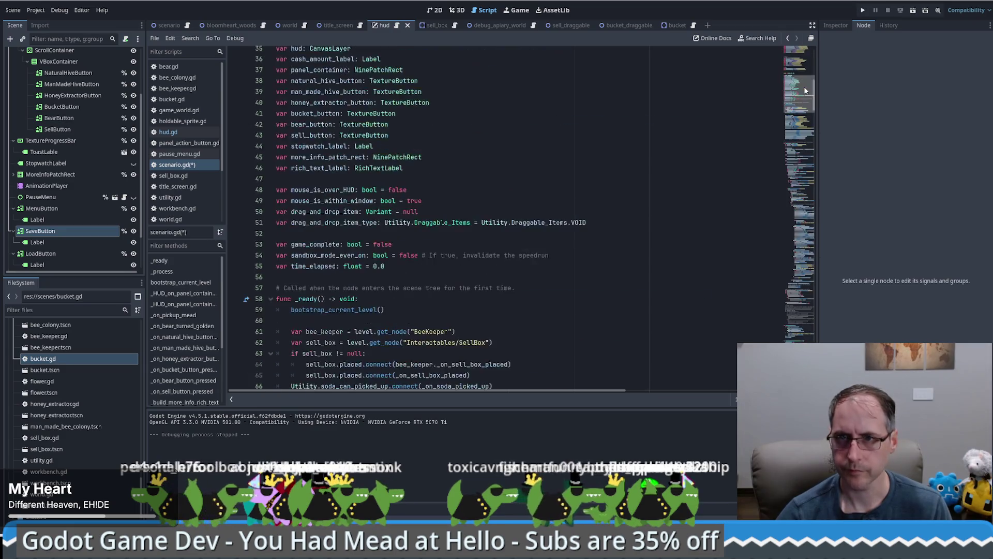
After the HUD lookups in _ready, add hud.on_save.connect(save_game)
scroll(575, 200, "down", 15)
scroll(575, 201, "up", 15)
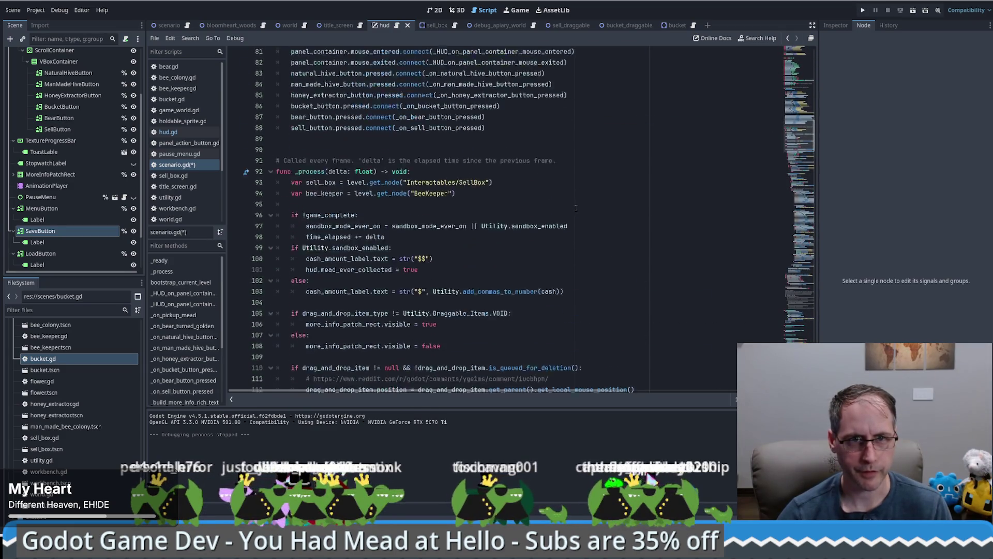
scroll(377, 219, "down", 3)
left_click(306, 211)
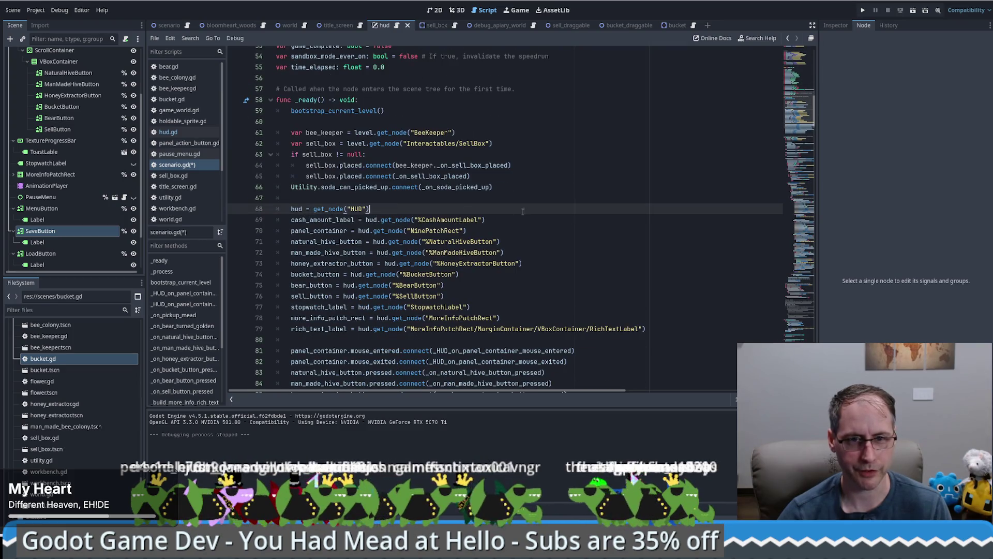
left_click(672, 330)
key("Return")
key("Return")
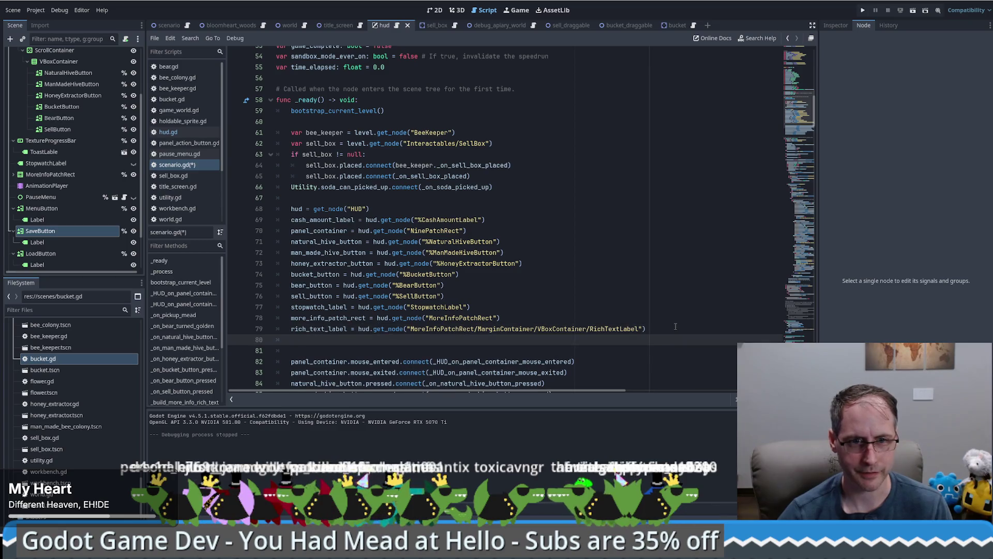
type("hud.")
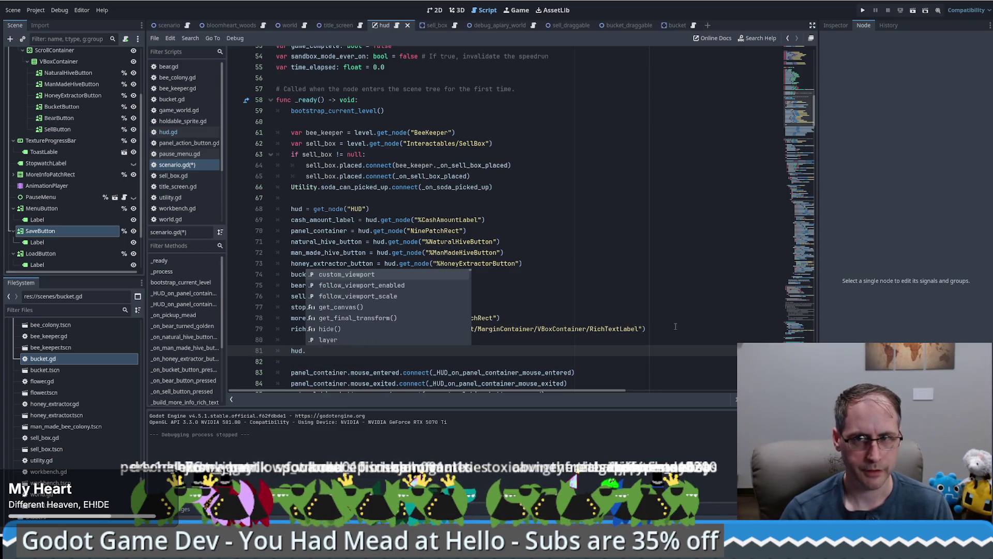
type("o")
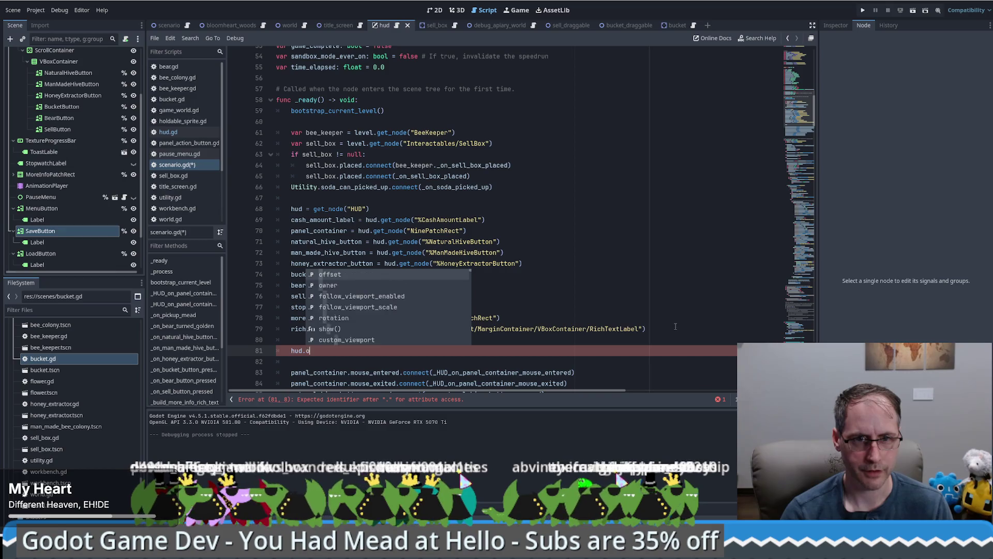
type("n_save.connect(\"")
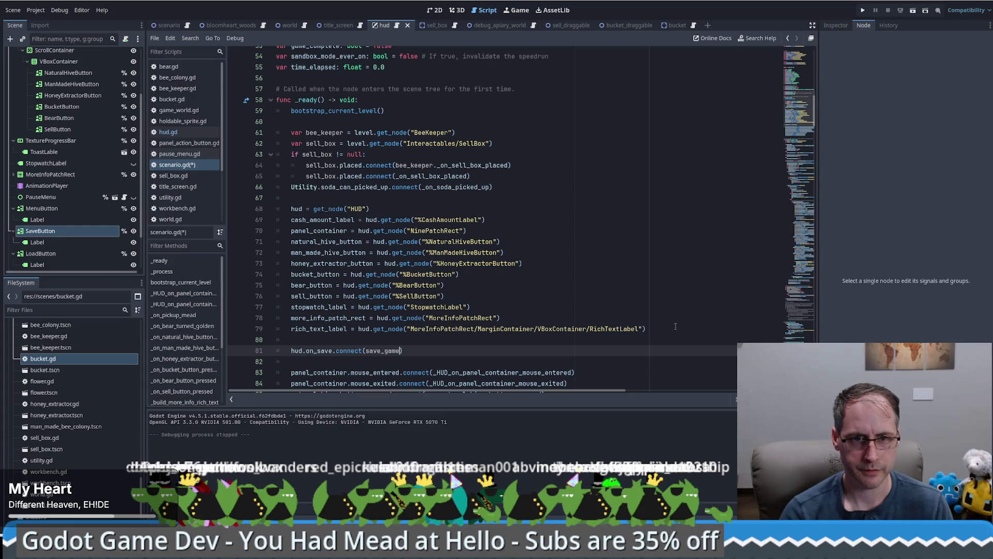
Duplicate that line as hud.on_load.connect(load_game) and save scenario.gd
key("ctrl+shift+d")
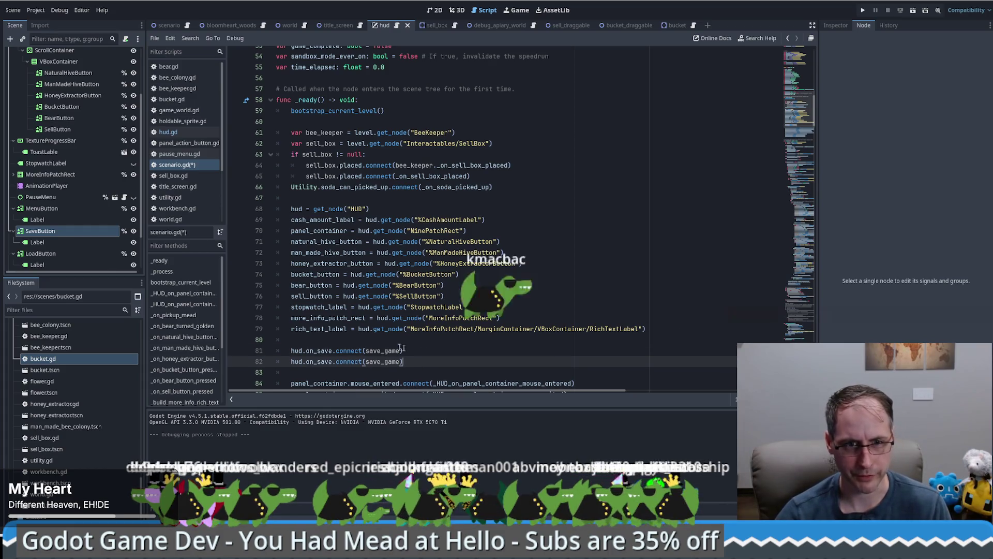
left_click(329, 362)
key("BackSpace")
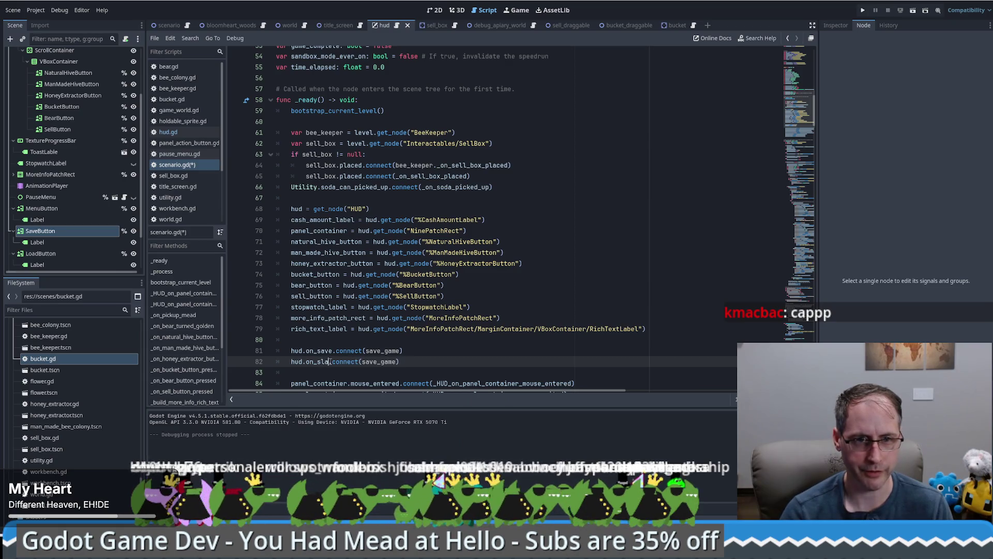
key("BackSpace")
key("BackSpace")
key("BackSpace")
type("load")
left_click(396, 362)
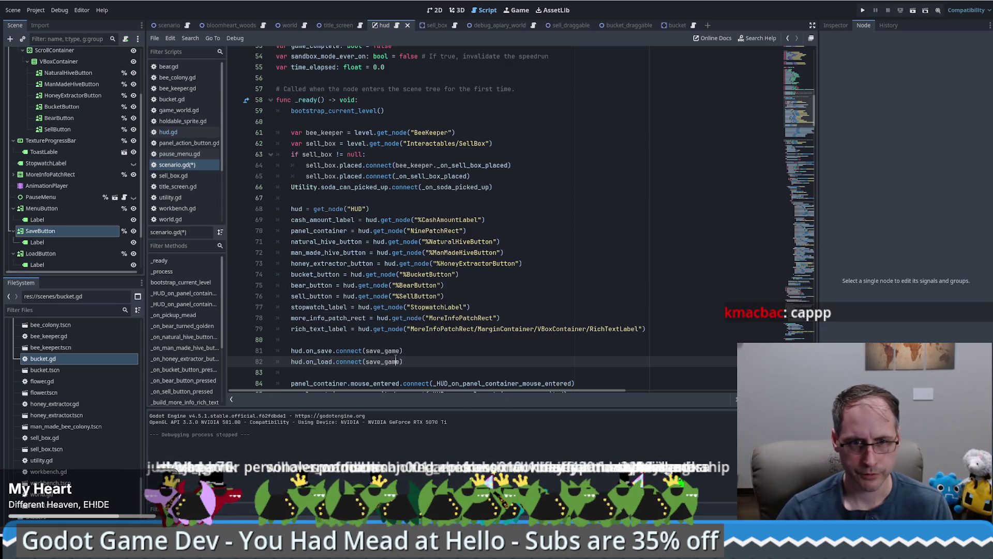
double_click(396, 362)
type("load")
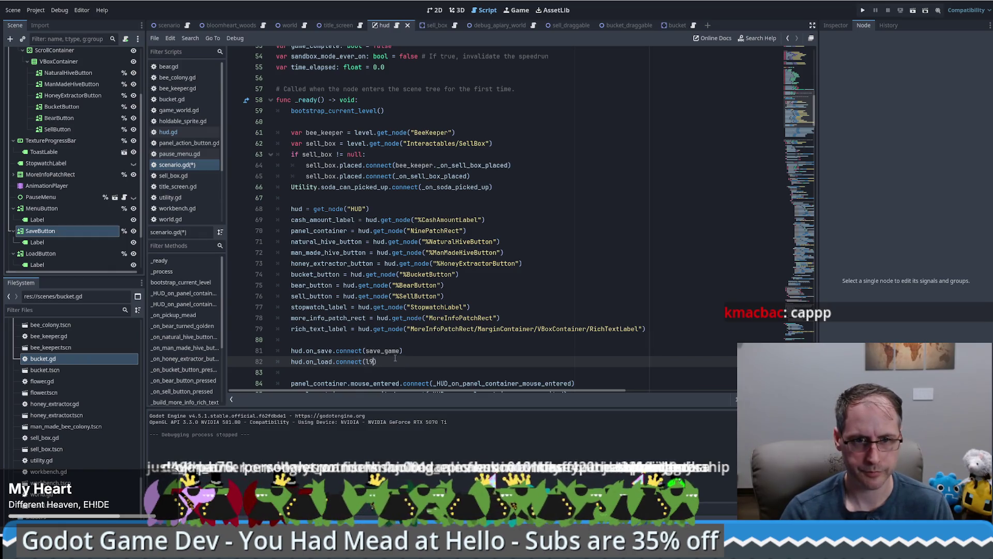
left_click(434, 365)
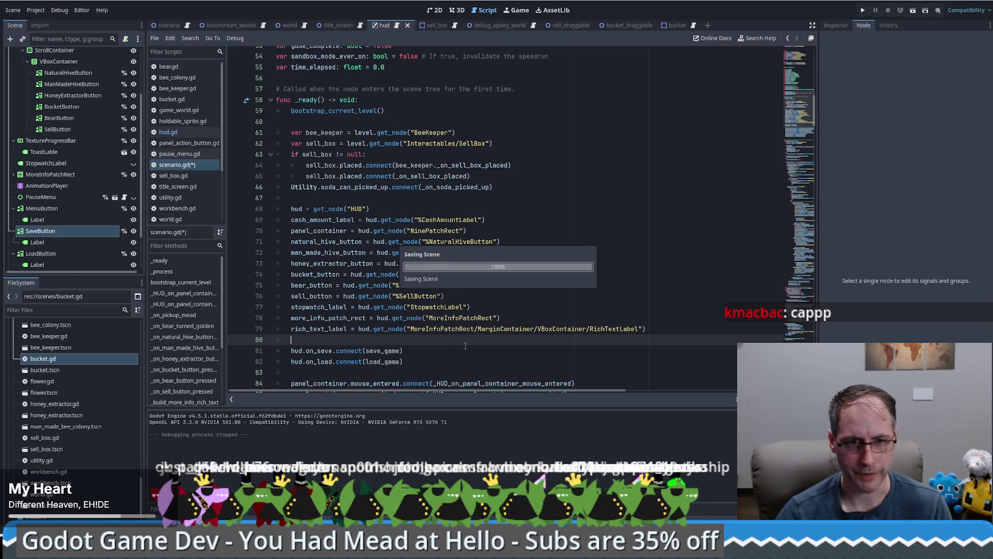
key("ctrl+s")
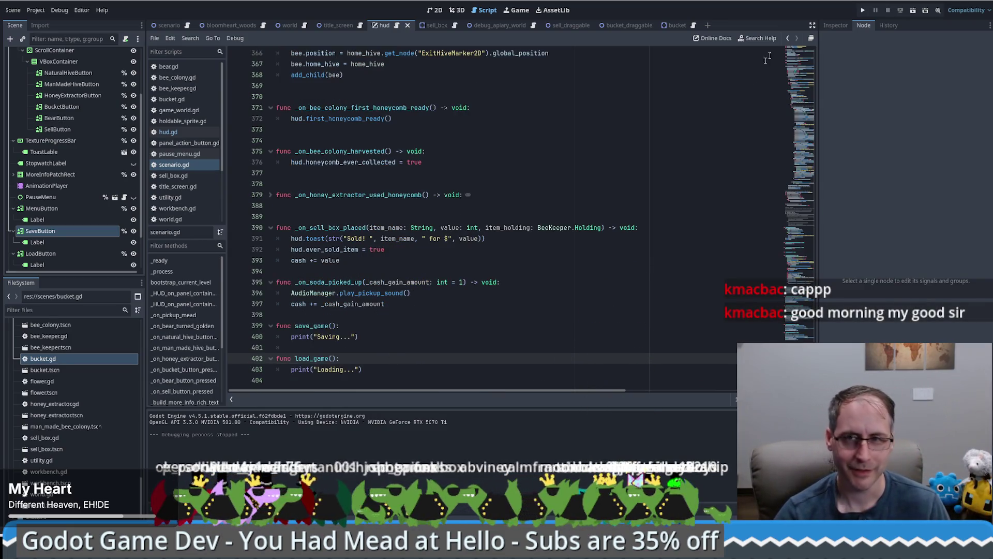
left_click(863, 11)
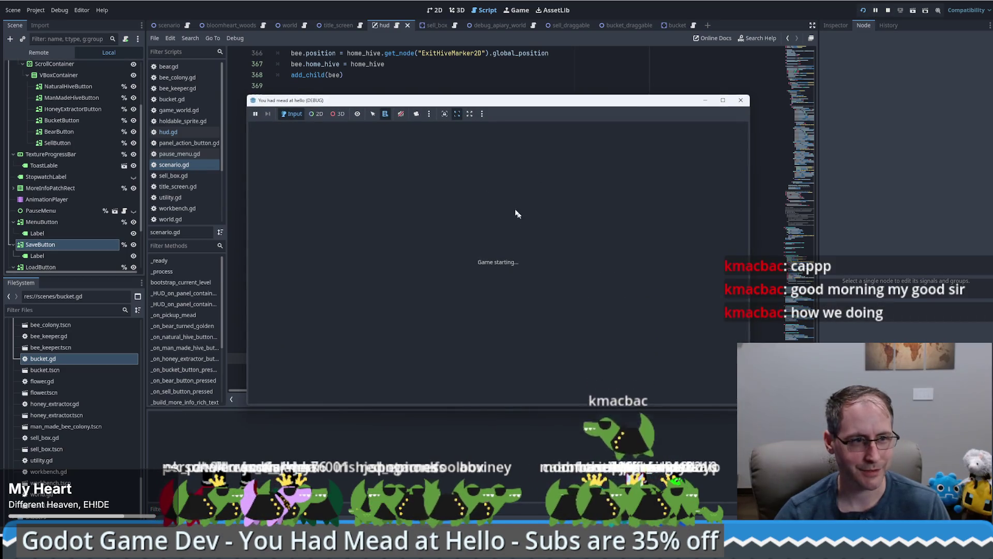
Start a new game, return to the title menu, start again, and go full screen
left_click_drag(491, 109, 391, 68)
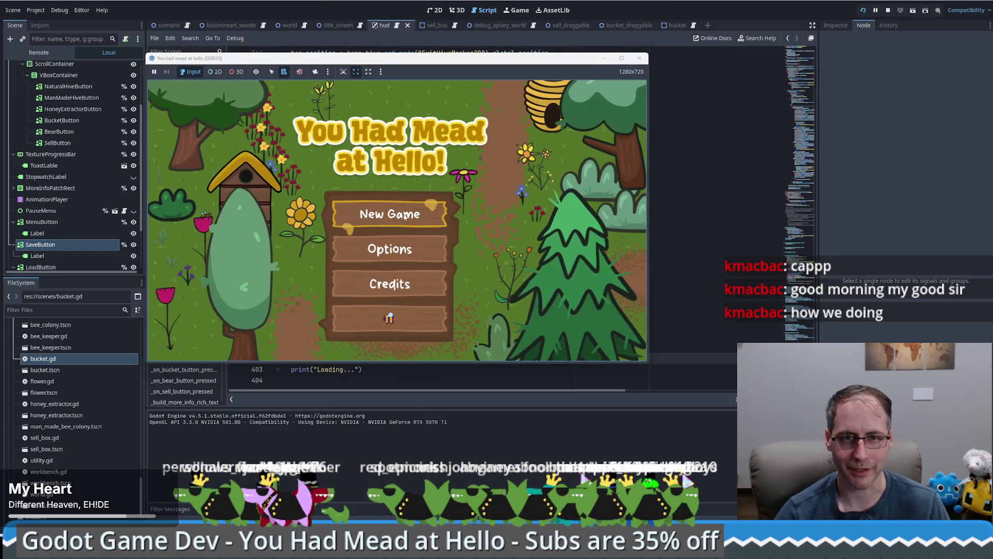
left_click(405, 216)
left_click(594, 98)
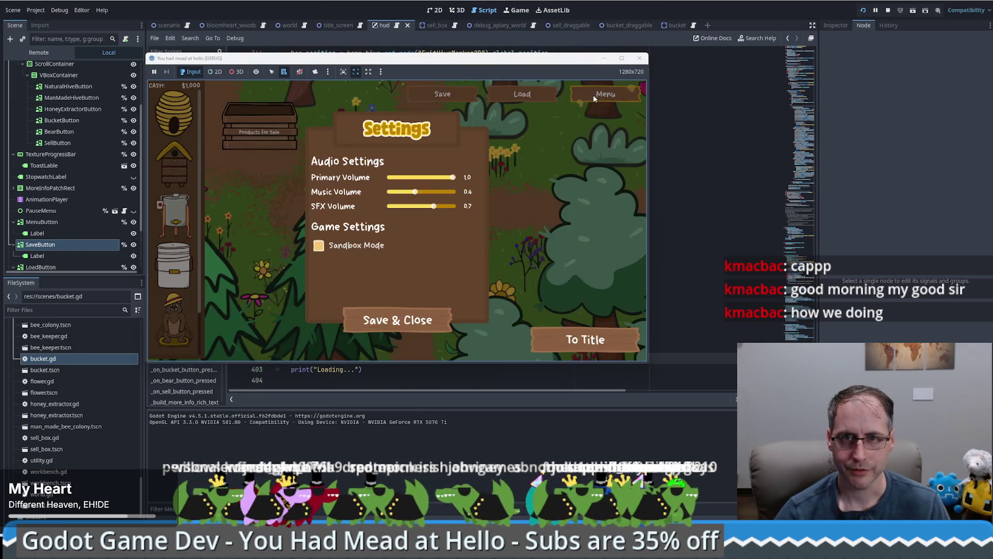
left_click(588, 342)
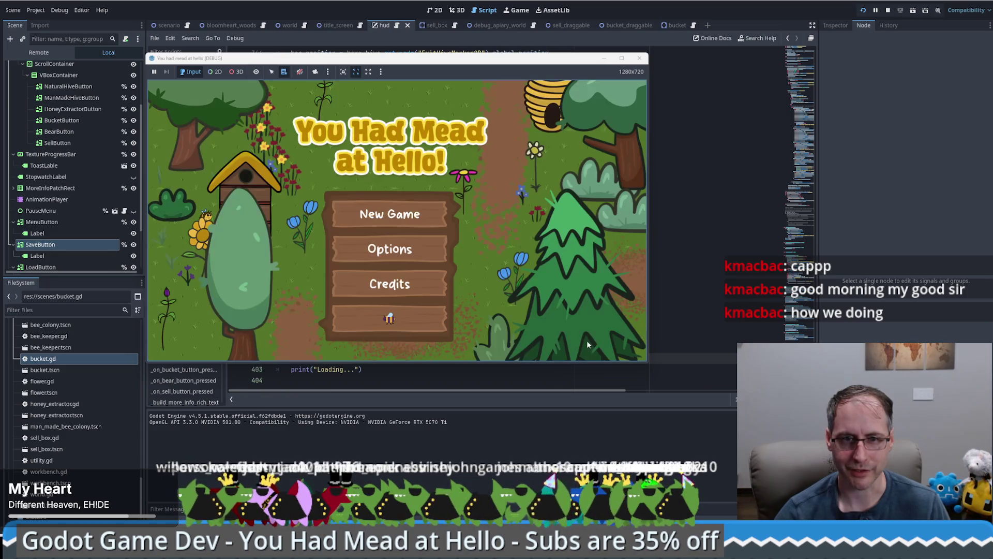
left_click(389, 321)
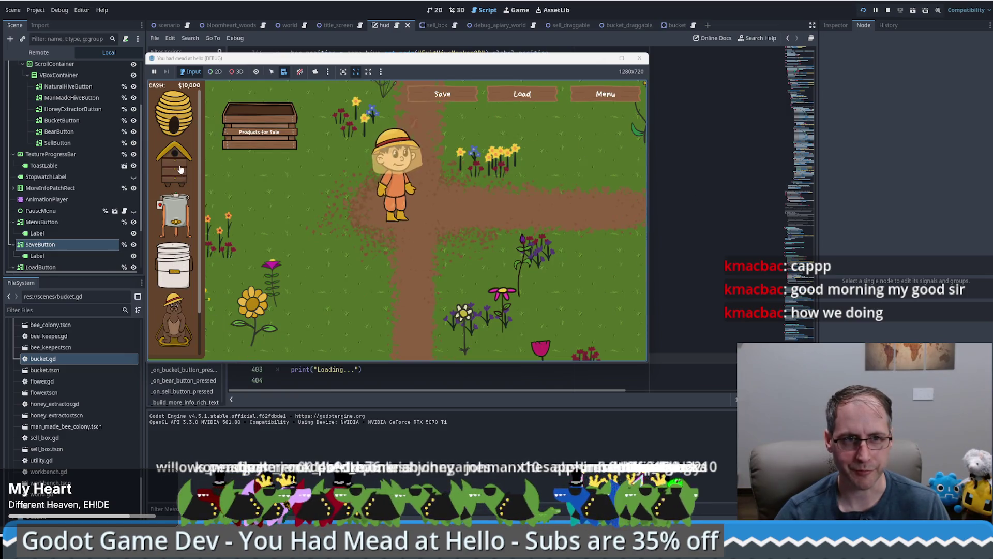
left_click(620, 58)
Place a Human Made Bee Hive and a Sell Box, collect the hive's honeycombs, then Save and Load
left_click(89, 170)
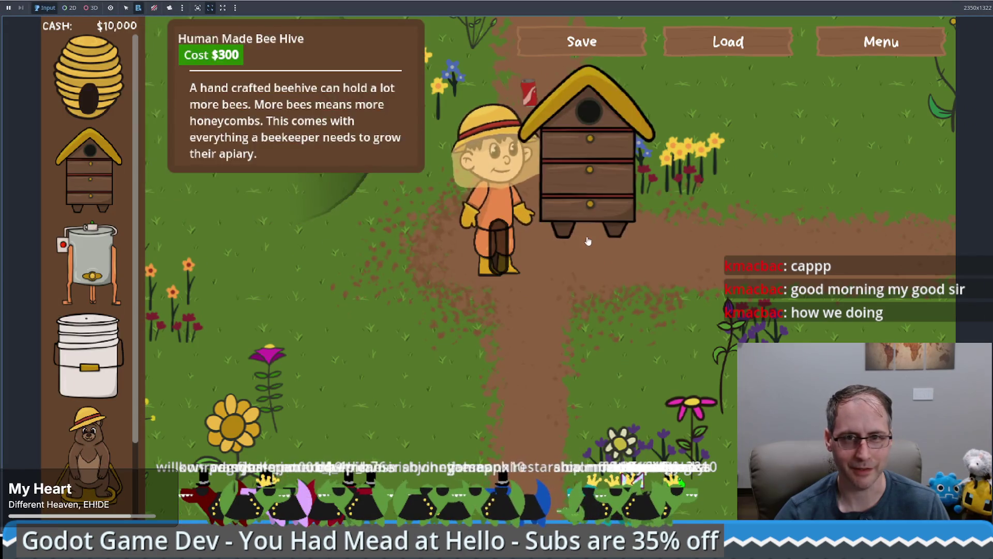
scroll(87, 311, "down", 2)
left_click(88, 466)
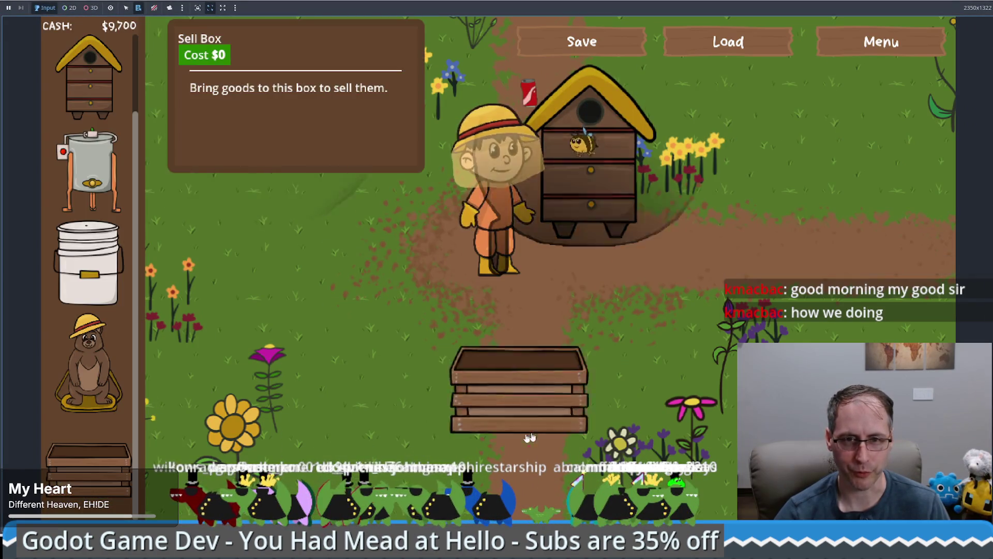
left_click(465, 406)
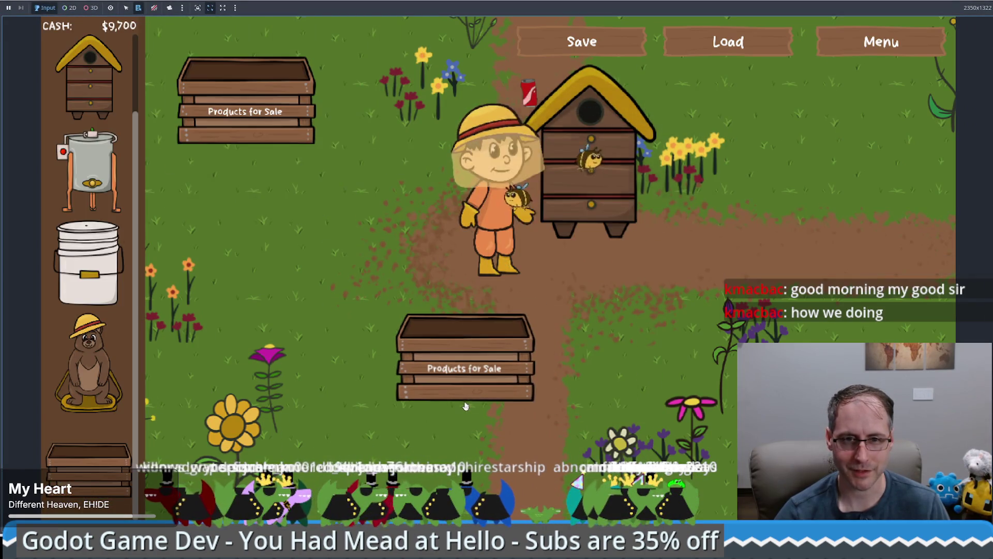
left_click(609, 365)
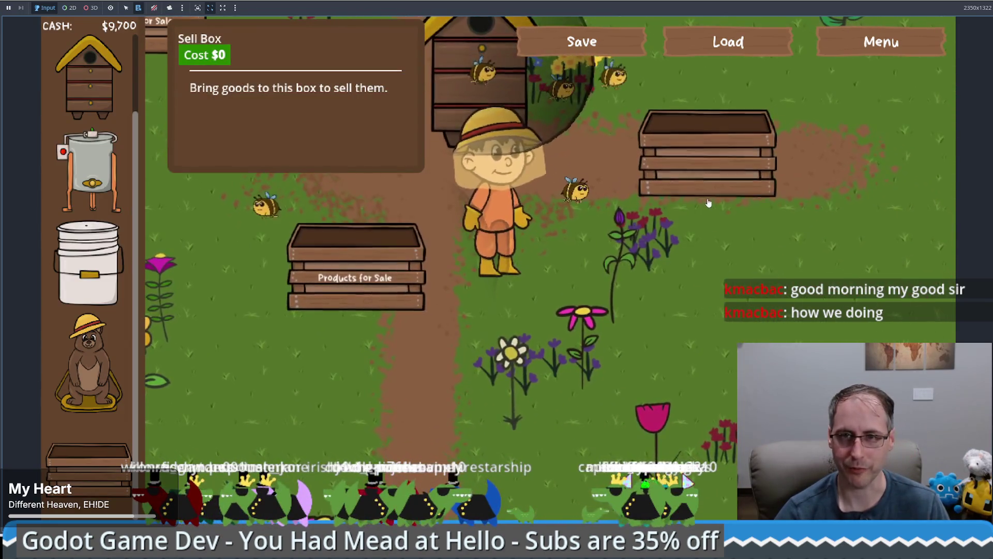
left_click(447, 246)
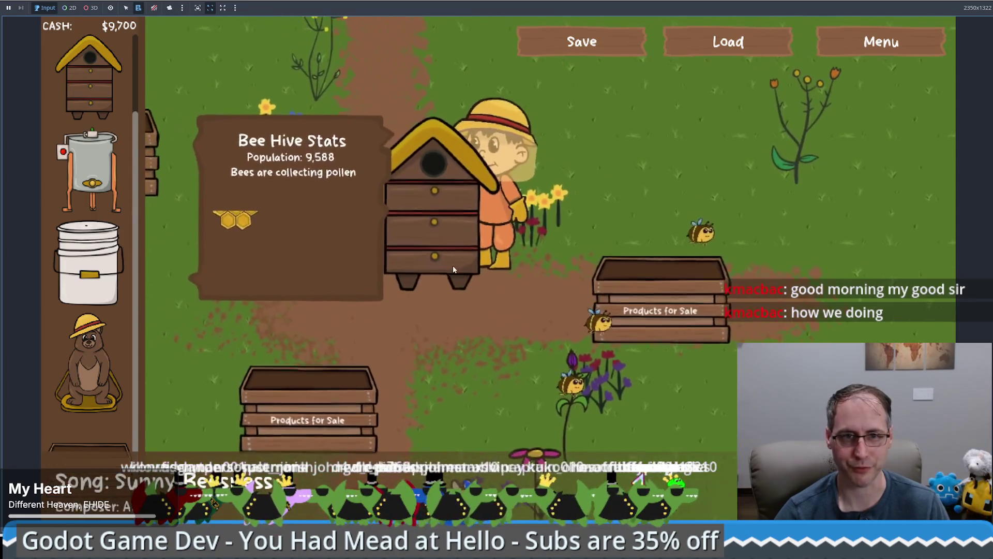
left_click(300, 309)
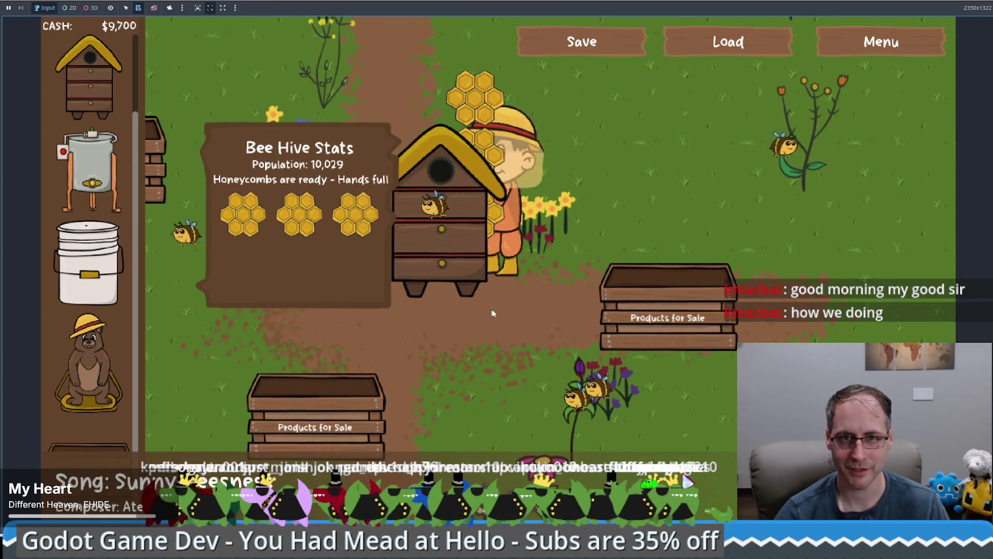
left_click(488, 308)
left_click(431, 286)
left_click(497, 244)
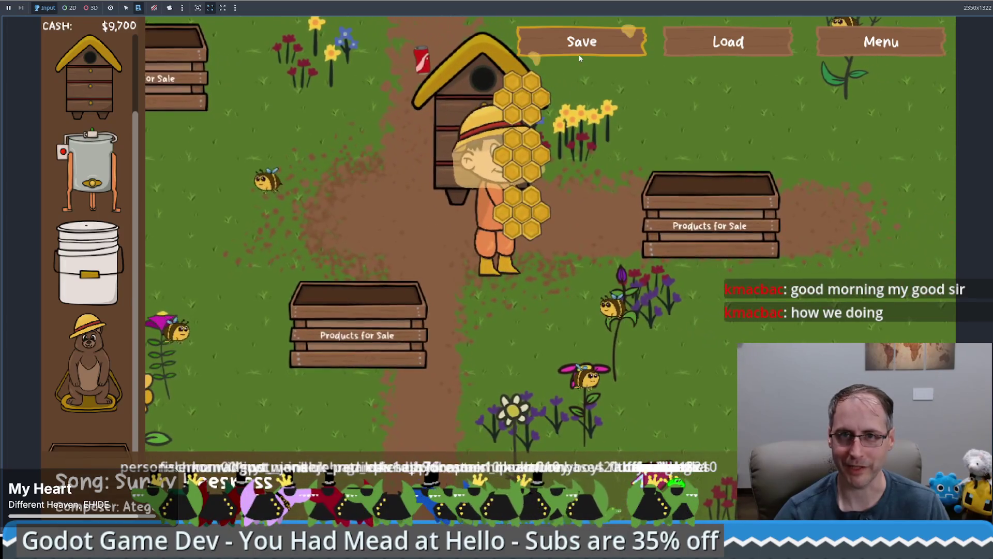
left_click(582, 41)
left_click(714, 43)
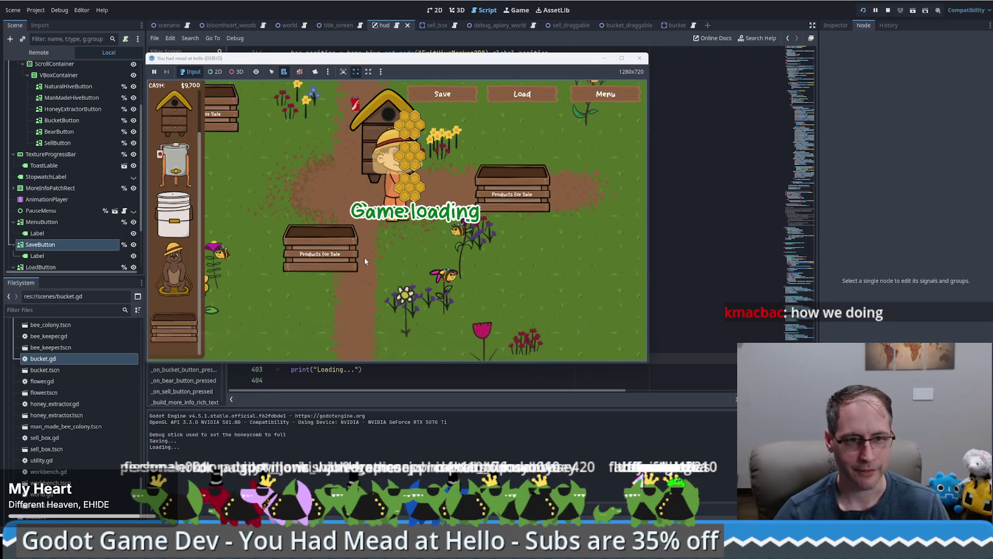
Press Save and Load again to check the toasts and the Saving.../Loading... output lines
left_click(442, 102)
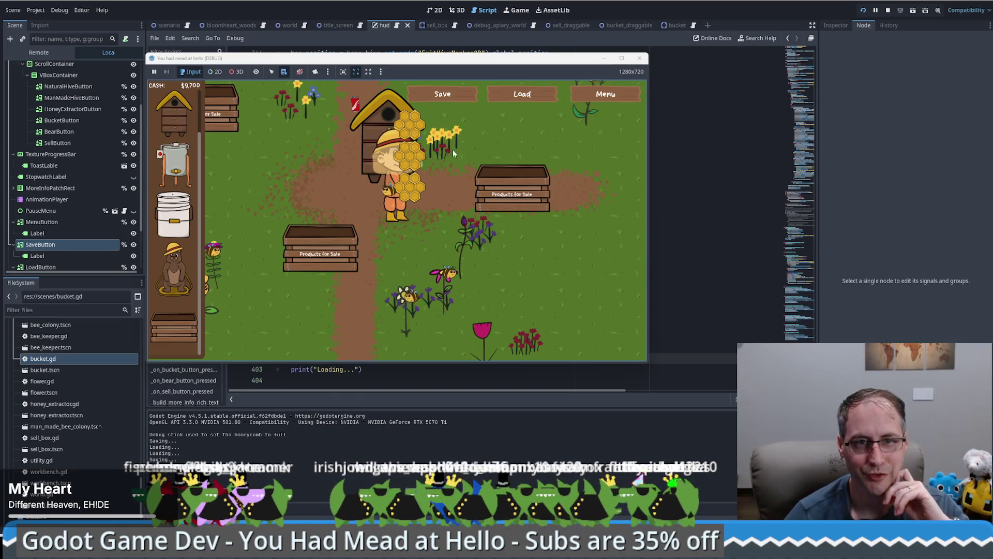
left_click(522, 93)
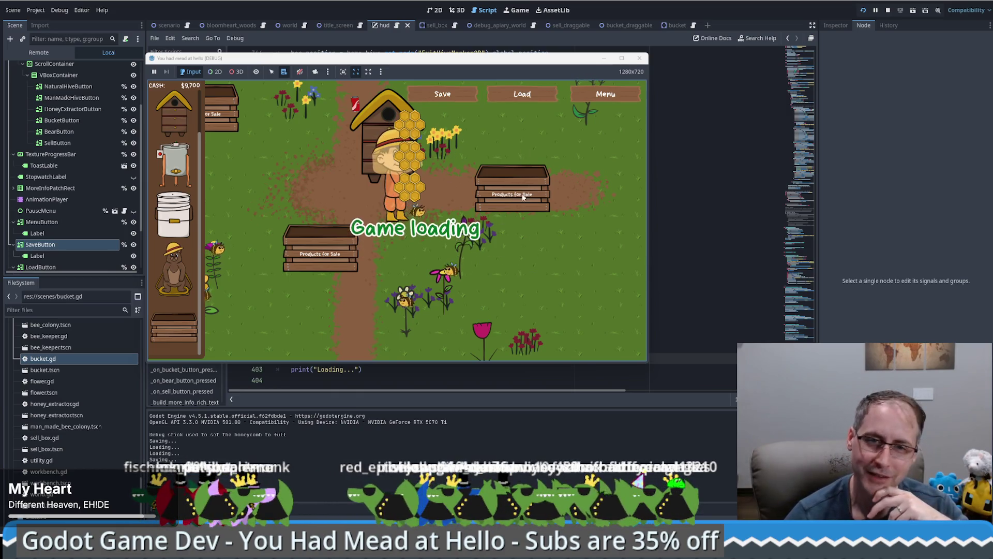